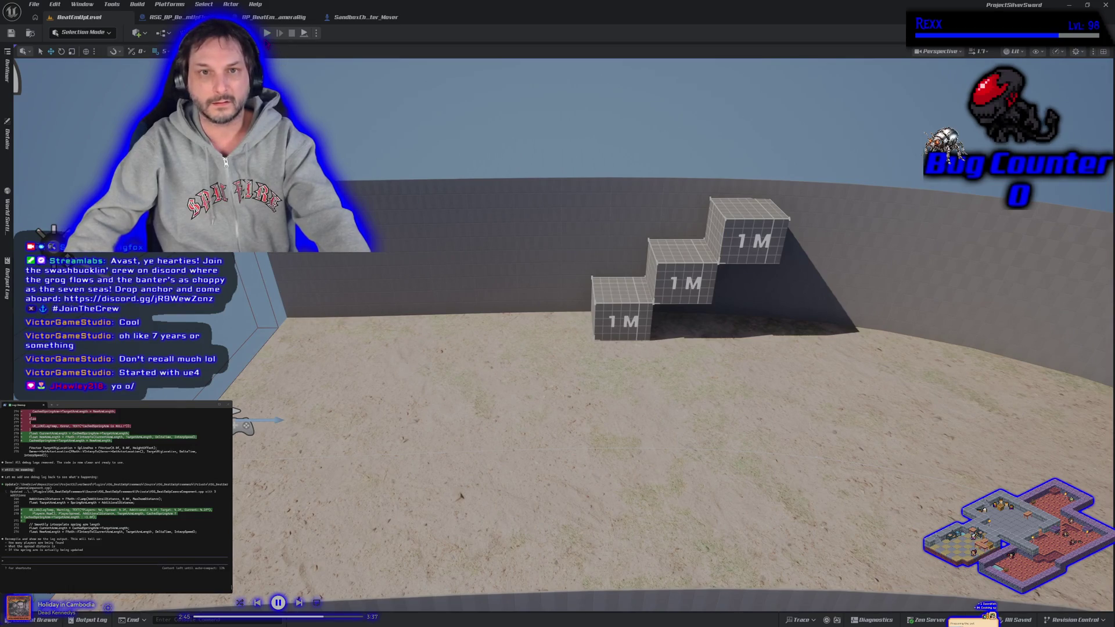
- Play-test the level, running the character right and onto the step blocks, then stop
left_click(268, 33)
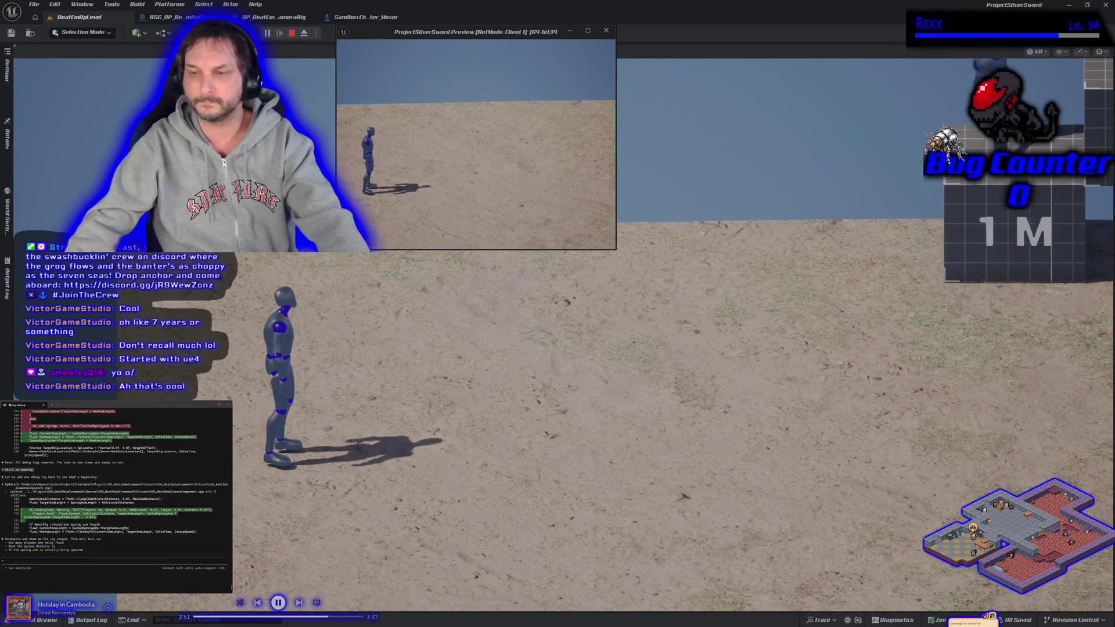
left_click(413, 273)
key("d")
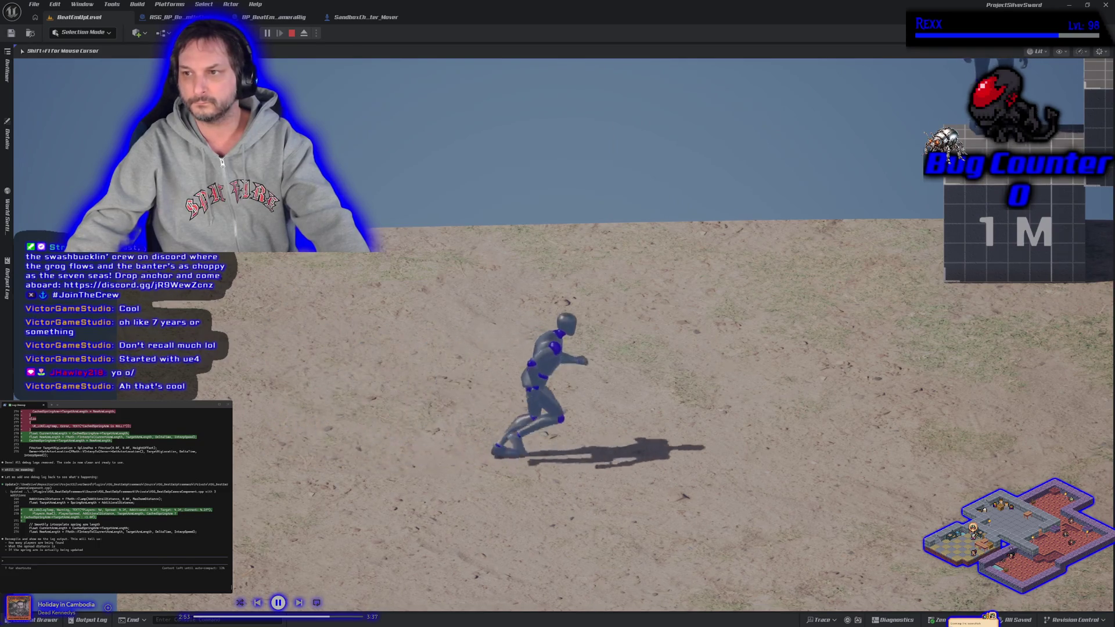
key("w")
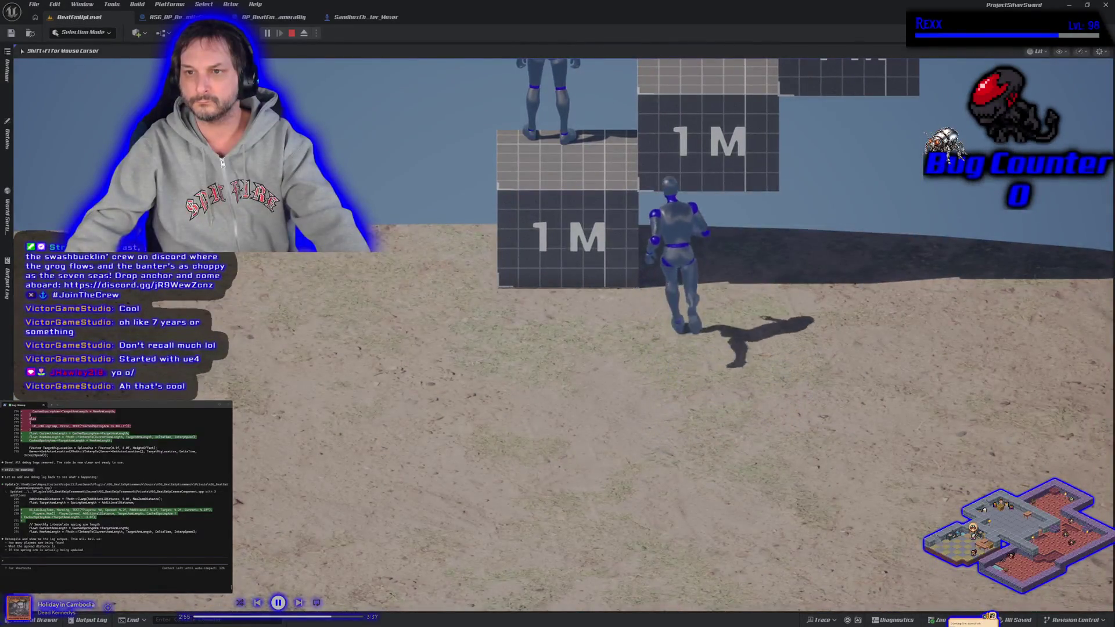
key("Escape")
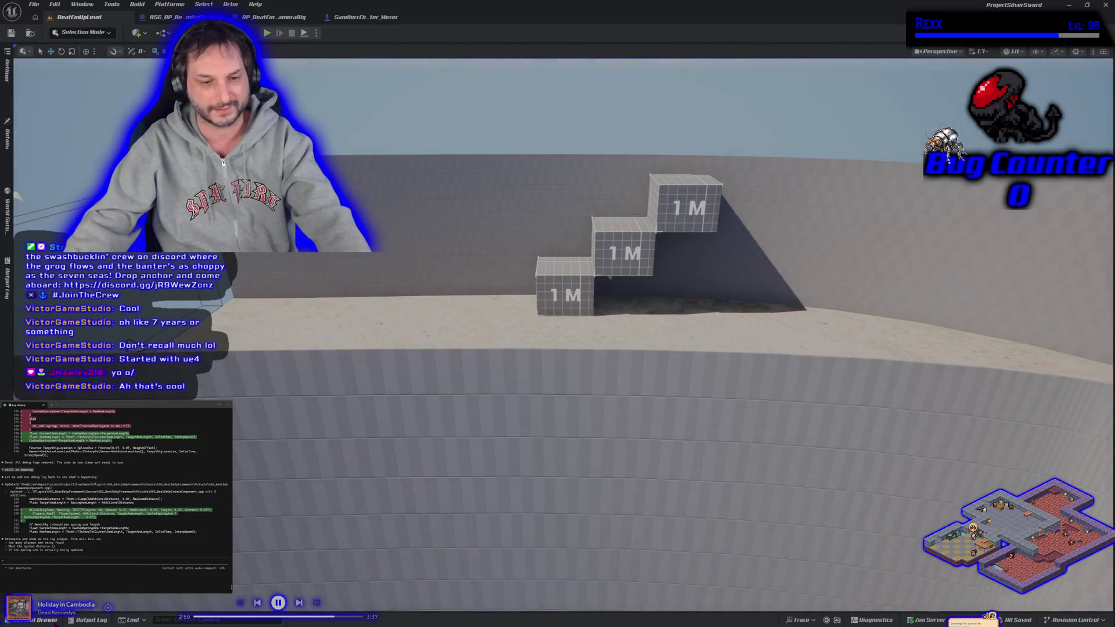
- Browse the C++ Classes folder in the Content Drawer and show the Output Log
left_click(43, 619)
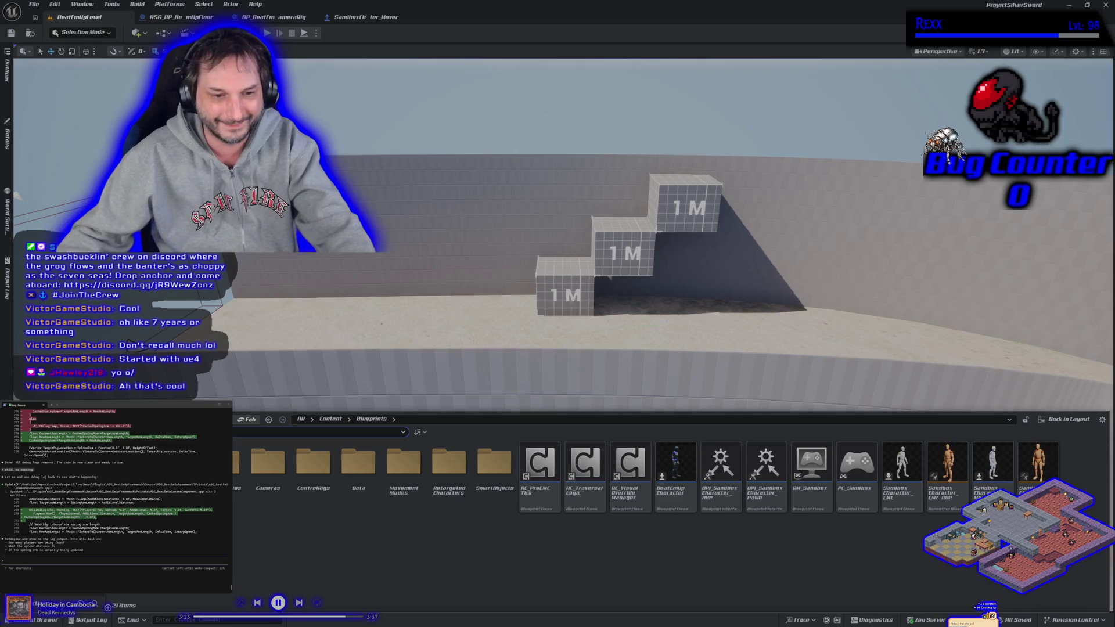
left_click(35, 453)
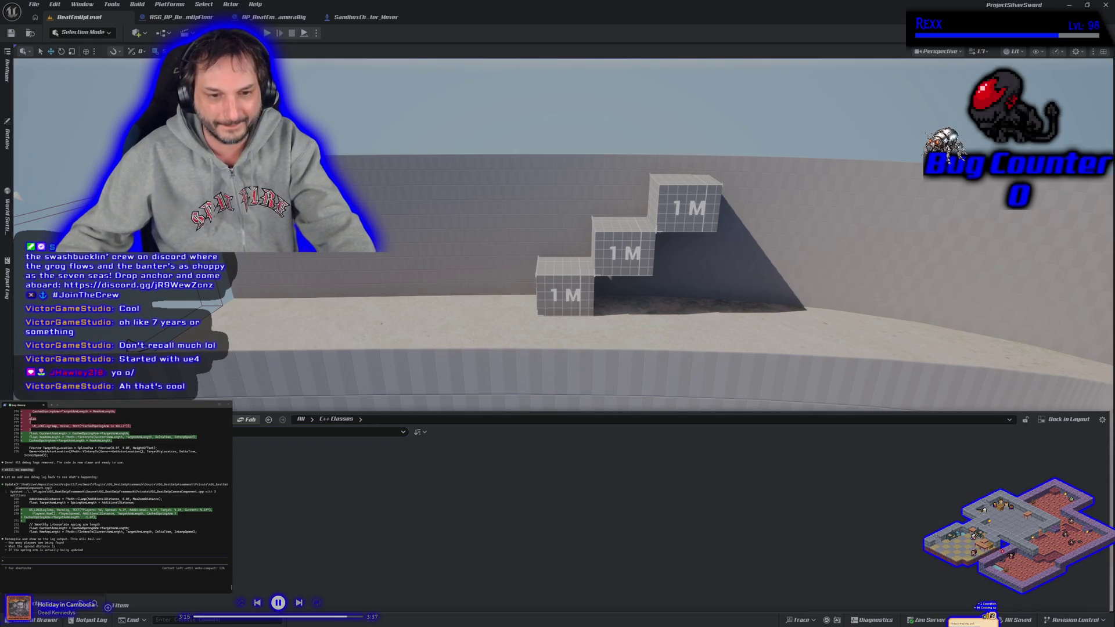
left_click(87, 620)
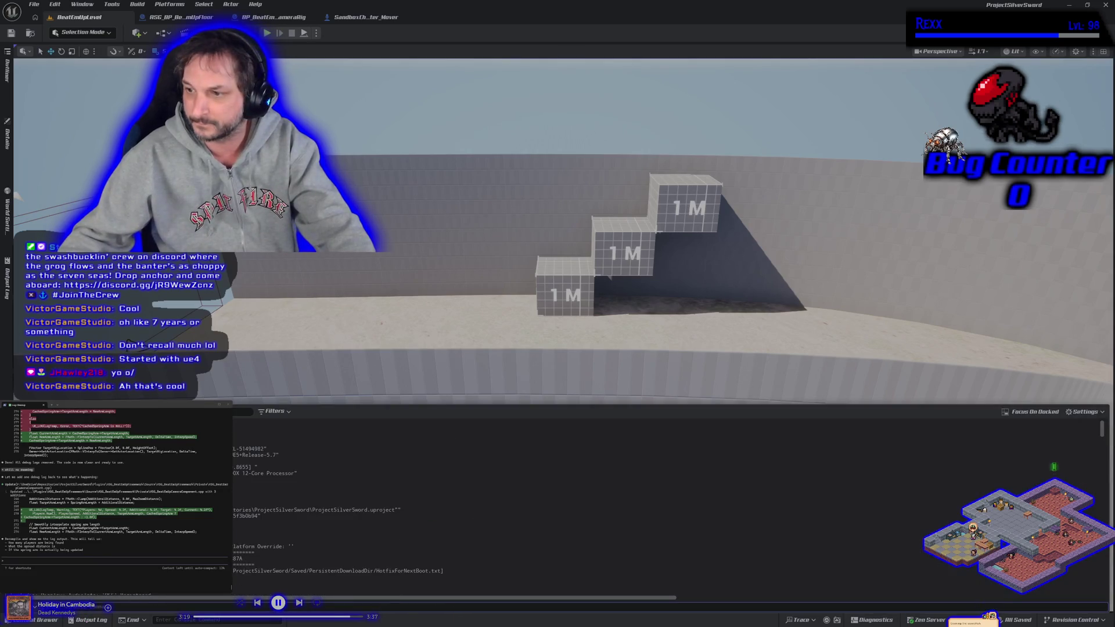
- Select the newest 'Current: 900.00' log lines and submit them to the Claude Code assistant
left_click_drag(1101, 430, 1102, 588)
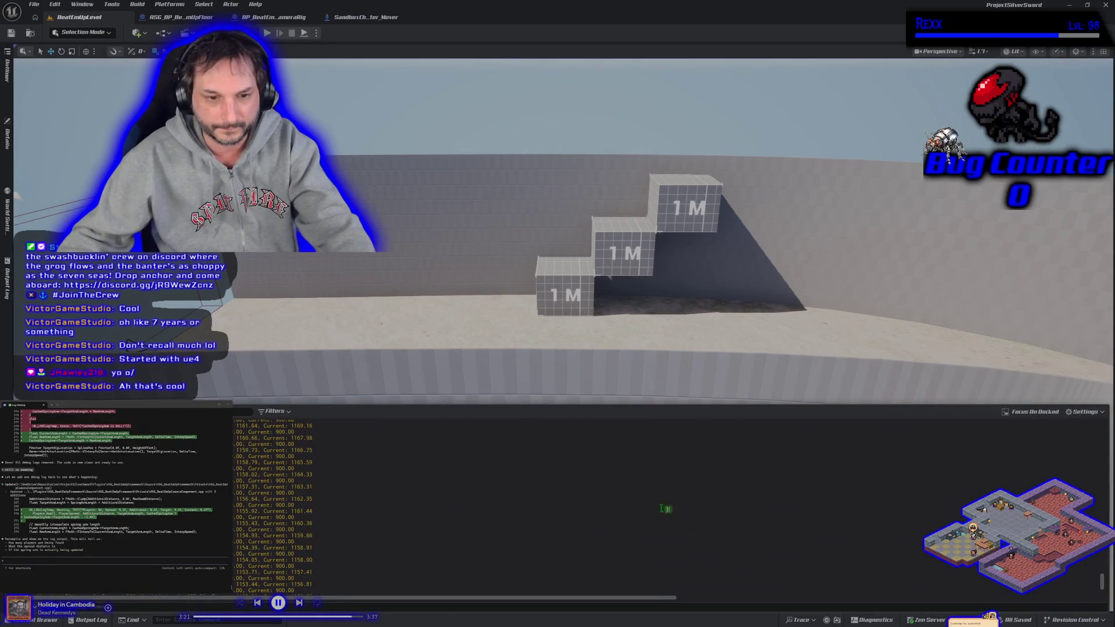
mouse_move(328, 491)
left_mouse_down()
mouse_move(313, 545)
mouse_move(294, 554)
mouse_move(313, 587)
mouse_move(323, 582)
left_mouse_up()
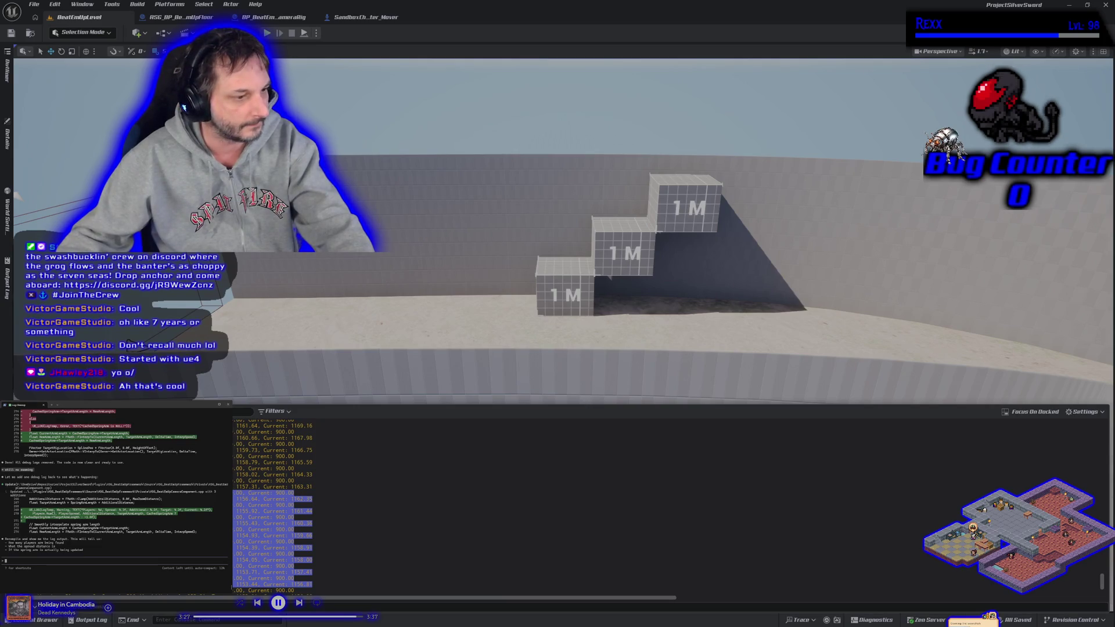
key("ctrl+v")
key("Return")
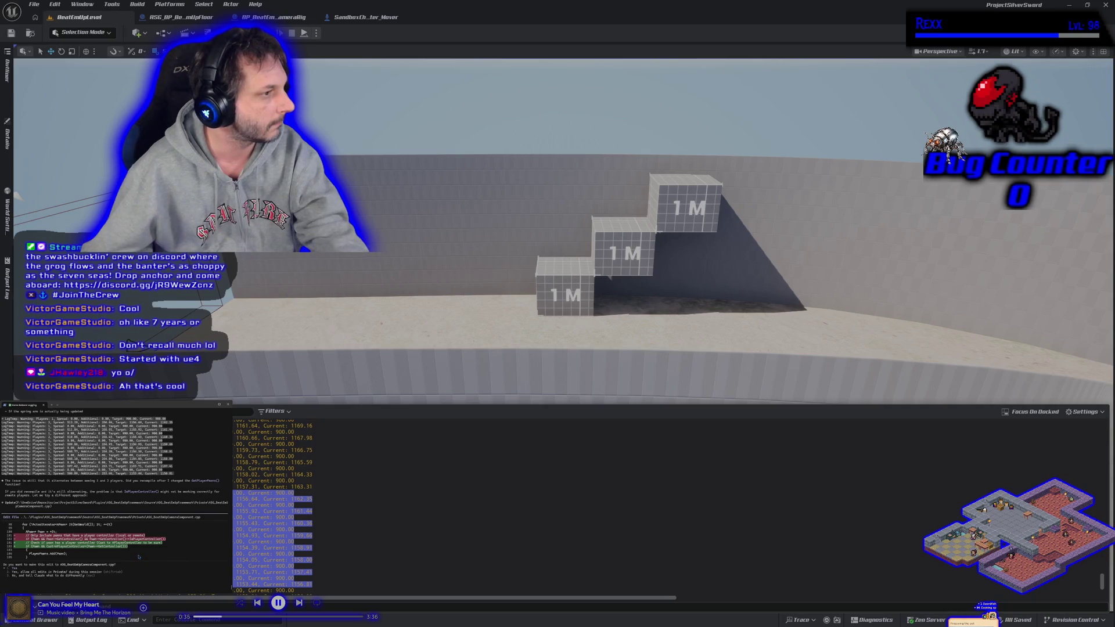
scroll(115, 499, "up", 1)
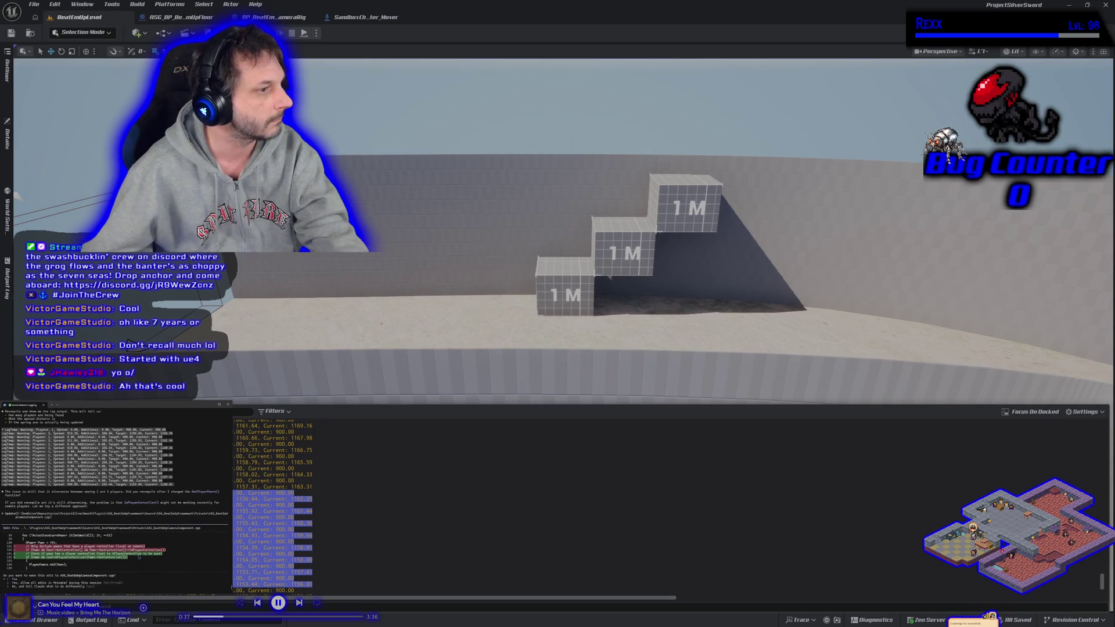
scroll(139, 556, "down", 1)
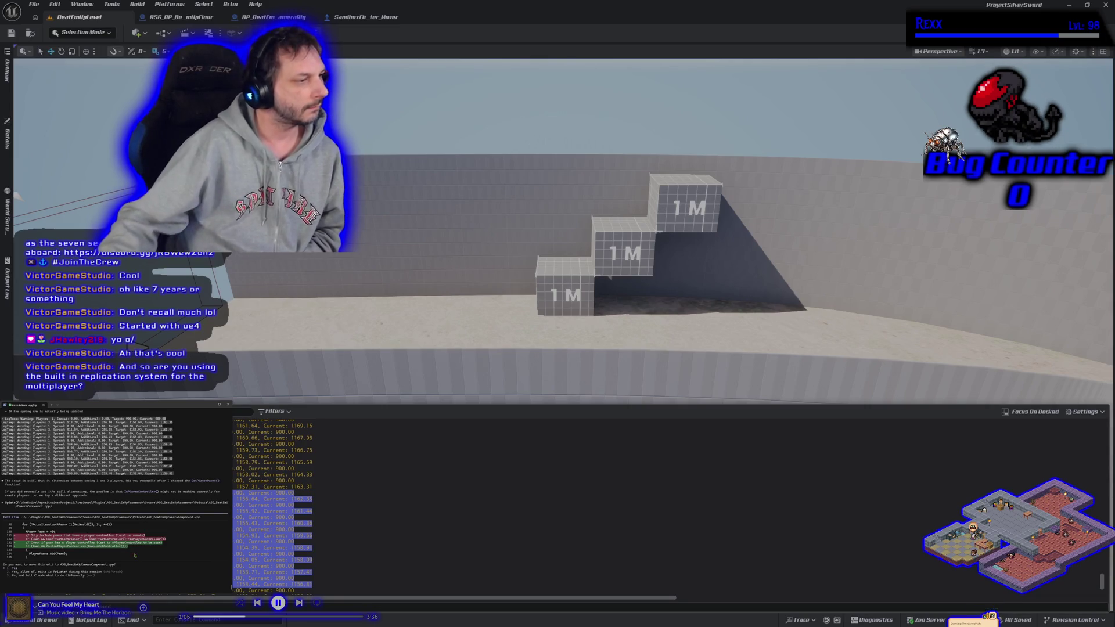
- Reject the assistant's code edit and ask if the alternating values come from switching windows
key("Escape")
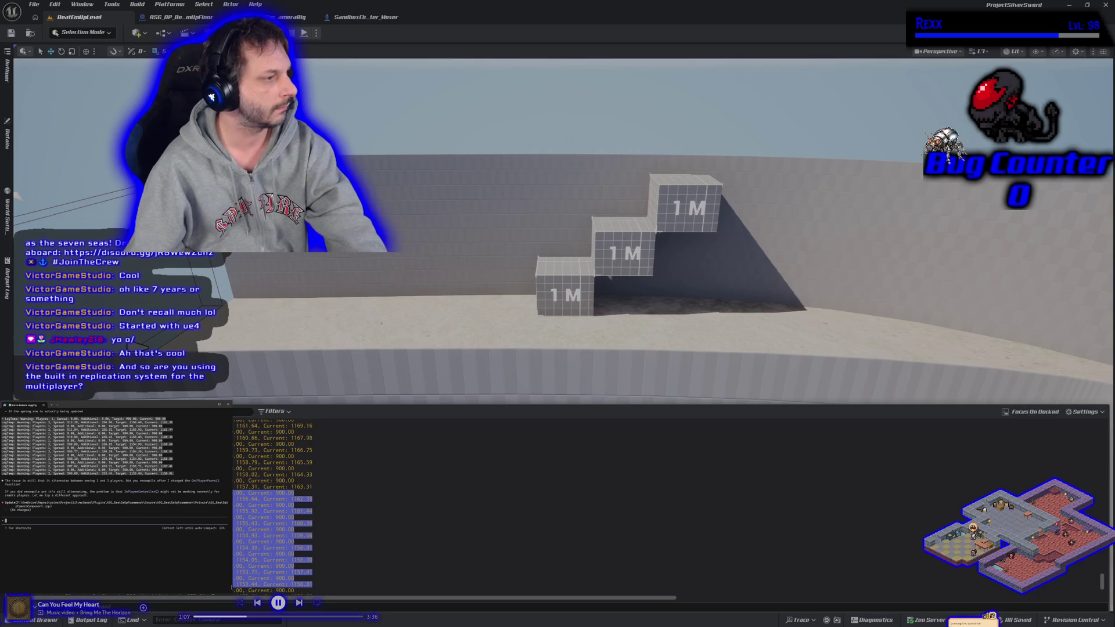
type("it ")
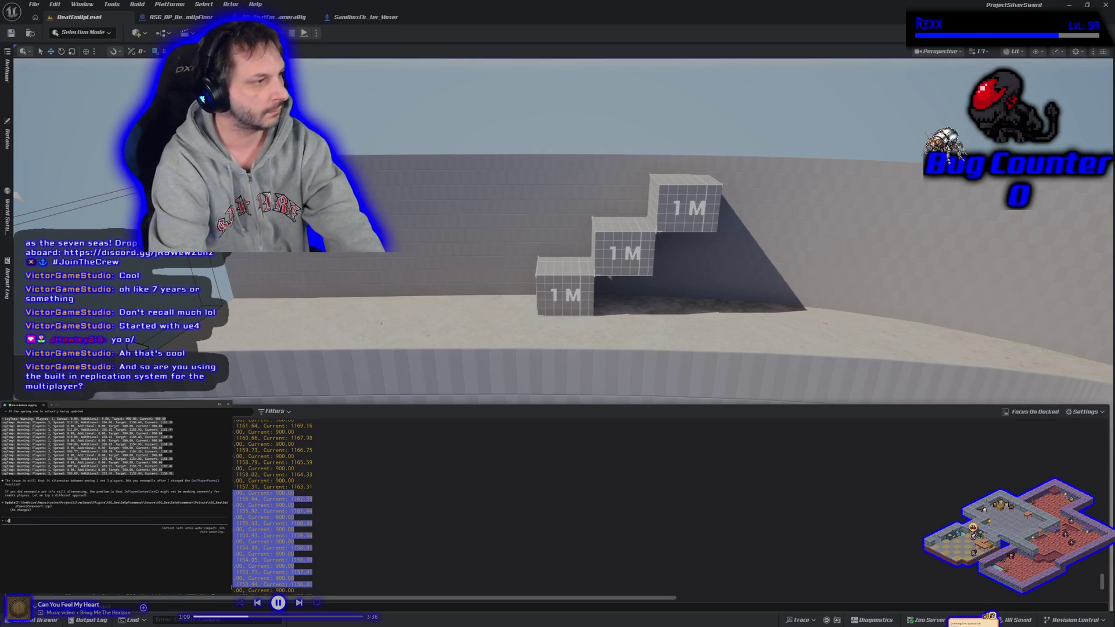
type("alternating because i am writ")
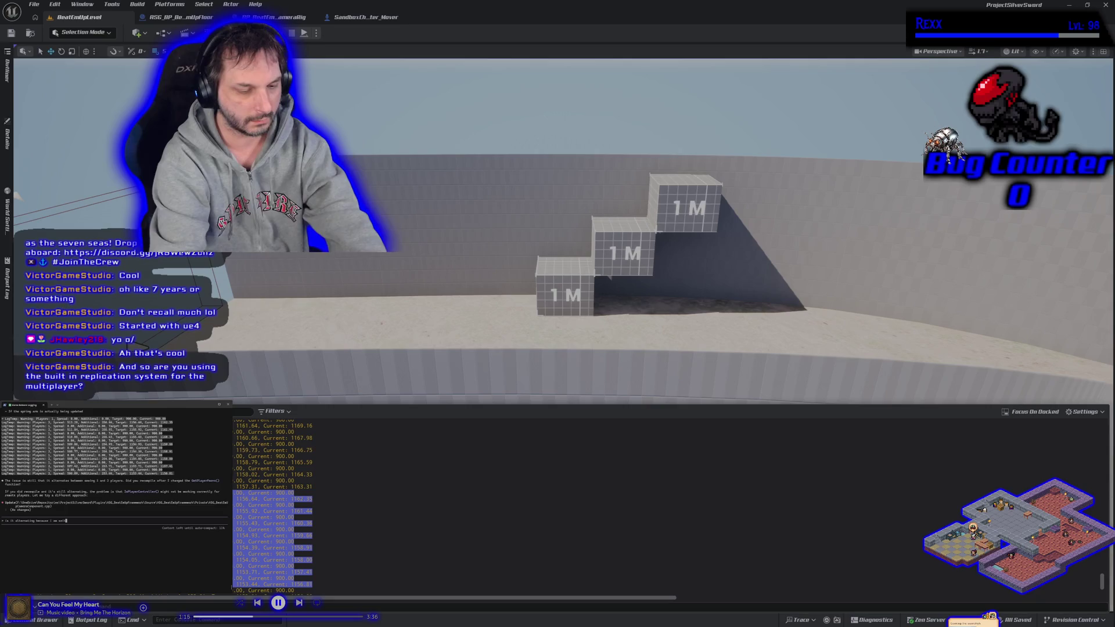
key("Return")
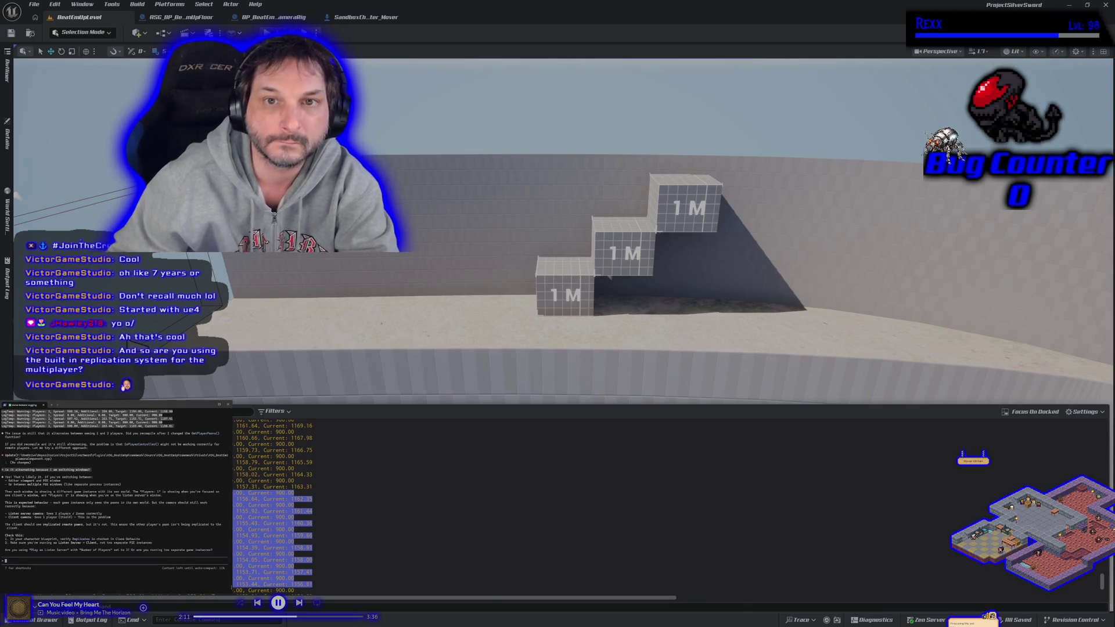
- Play-test with a client window, running the character right to compare both views, then reopen the Content Drawer
left_click(316, 32)
mouse_move(415, 204)
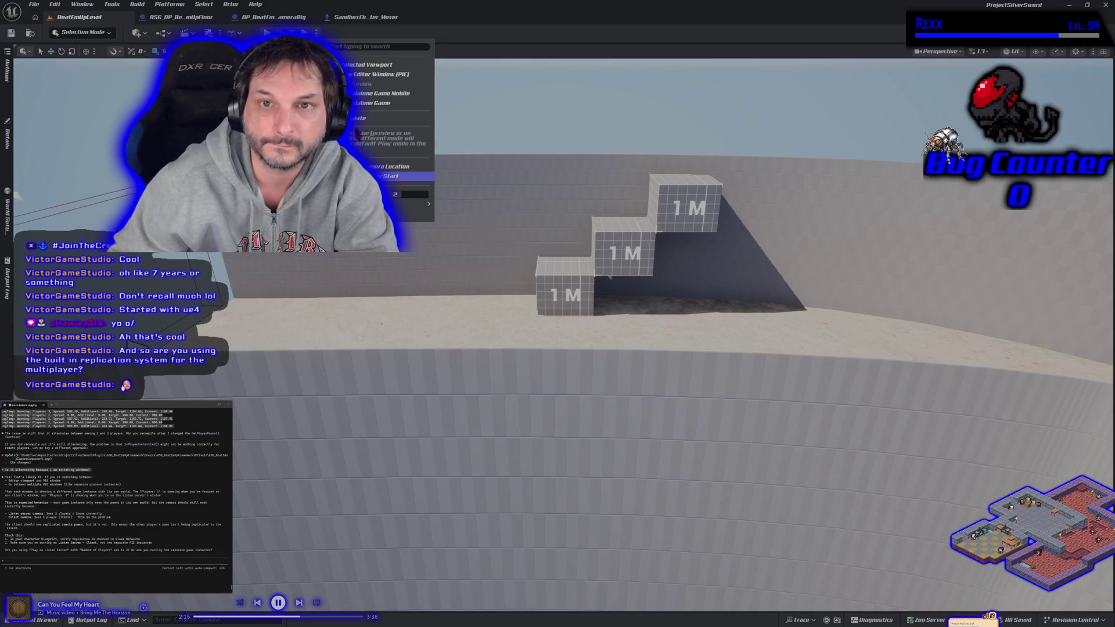
left_click(372, 65)
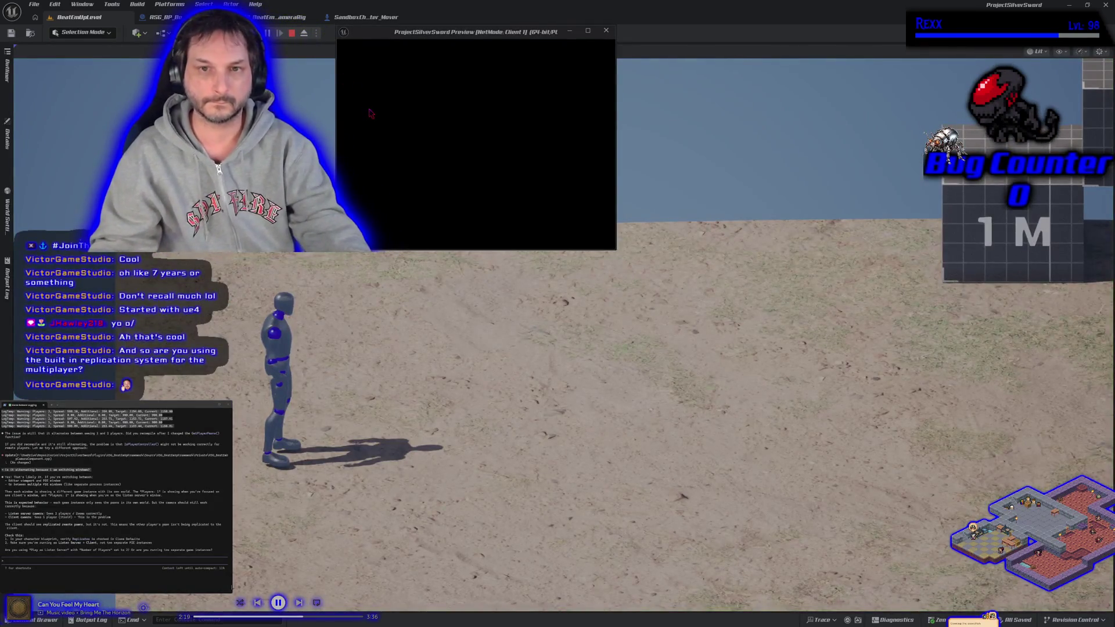
key("d")
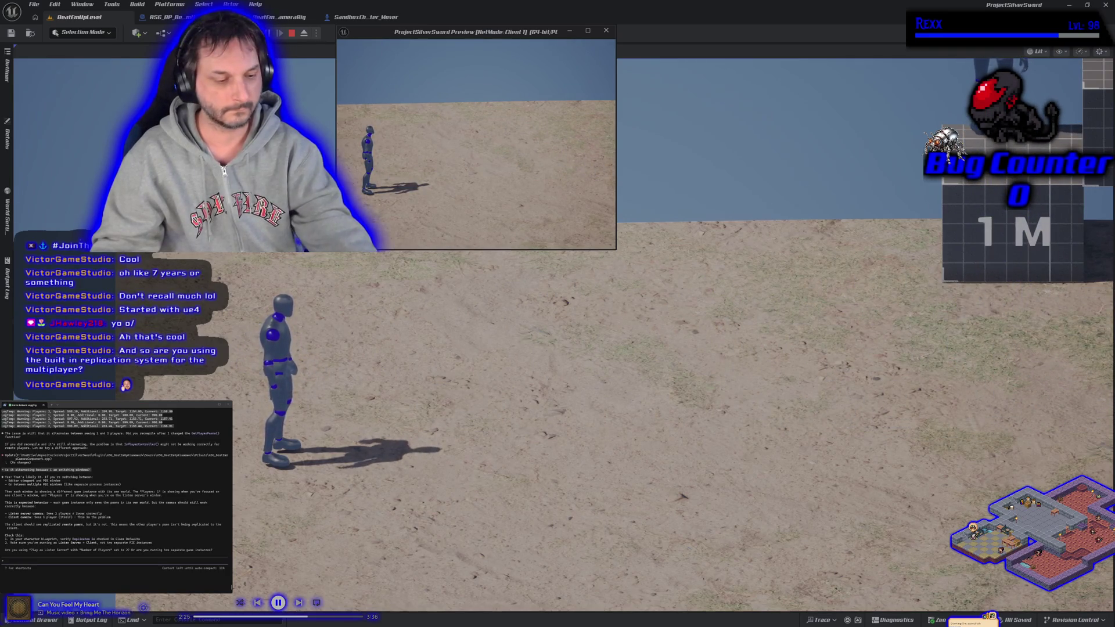
key("Escape")
left_click(40, 619)
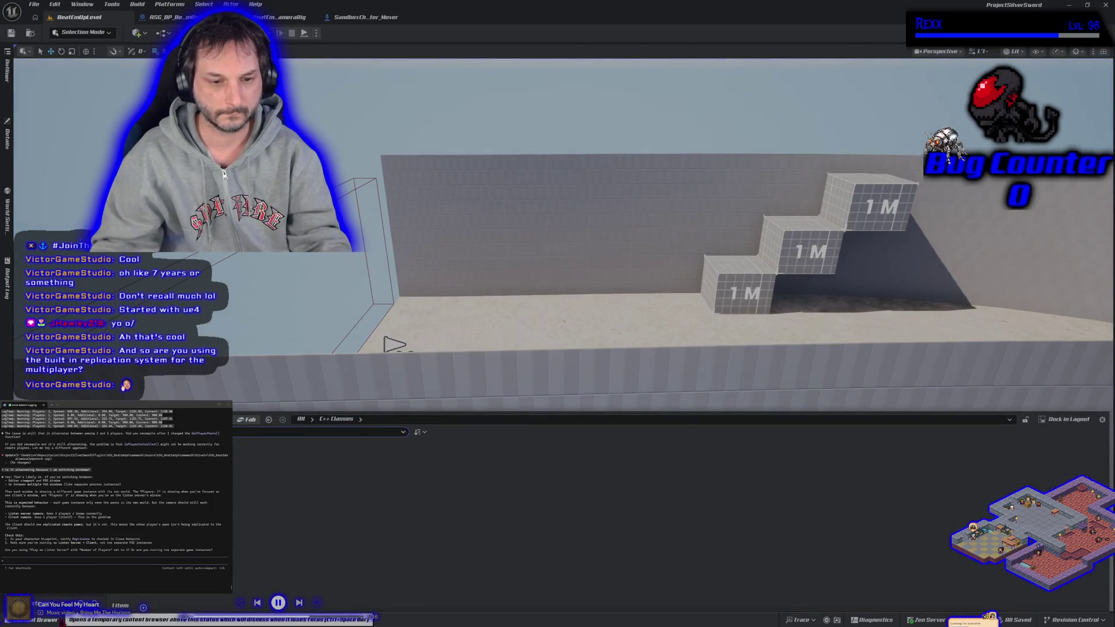
- Show the Output Log again and select its newest Current: 900.00 lines at the bottom
left_click(87, 619)
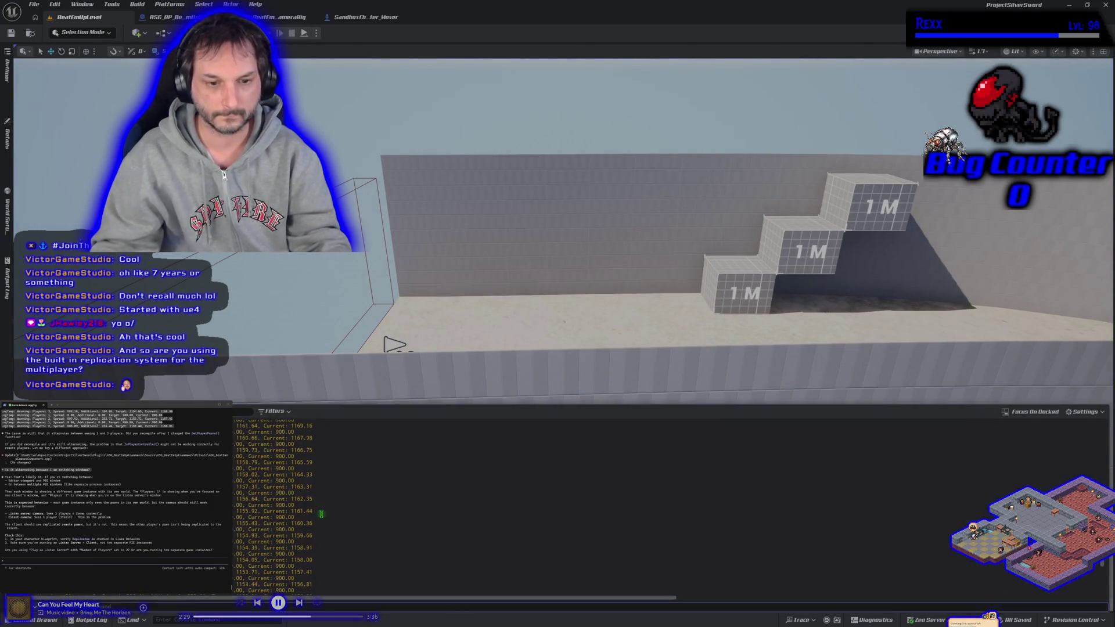
left_click_drag(313, 519, 320, 543)
left_click_drag(234, 522, 234, 463)
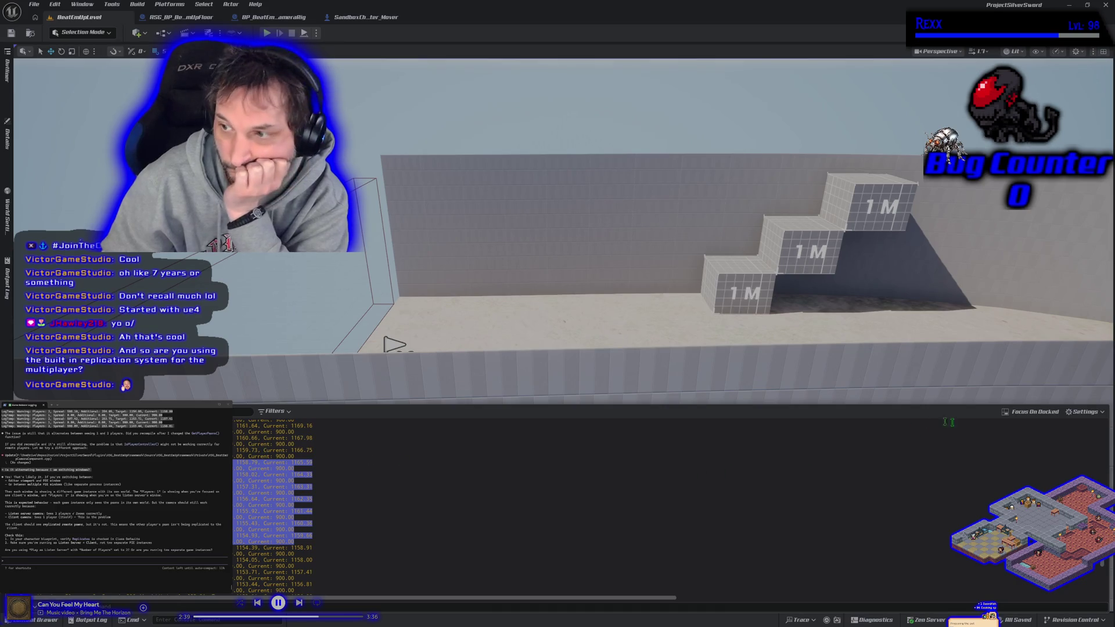
left_click(1105, 566)
left_click_drag(1106, 566, 1106, 578)
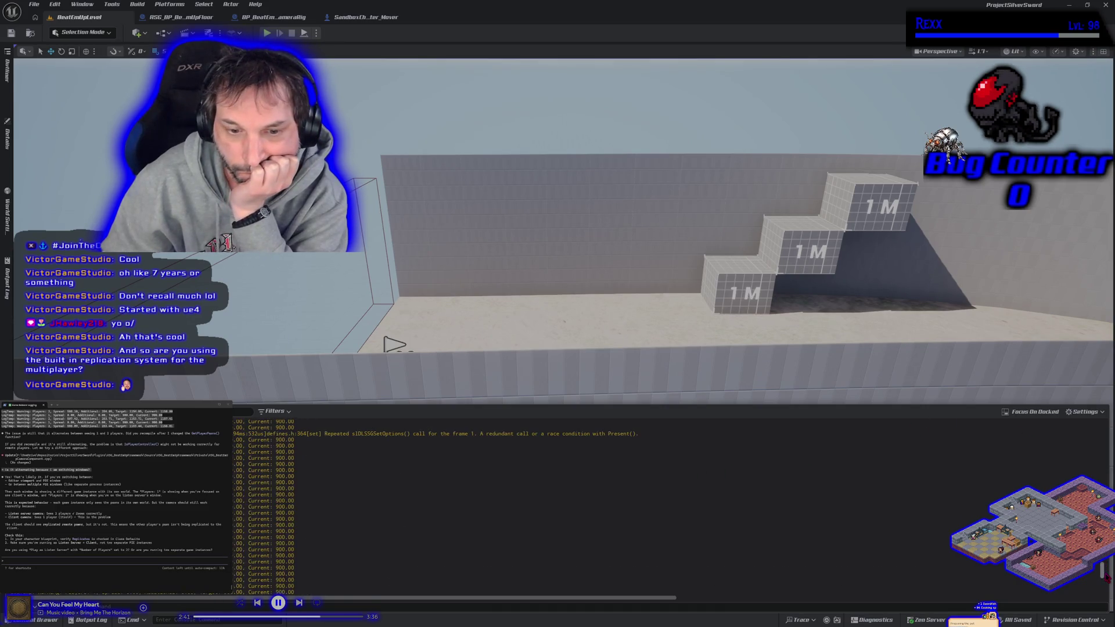
mouse_move(392, 568)
left_mouse_down()
mouse_move(261, 528)
mouse_move(250, 505)
left_mouse_up()
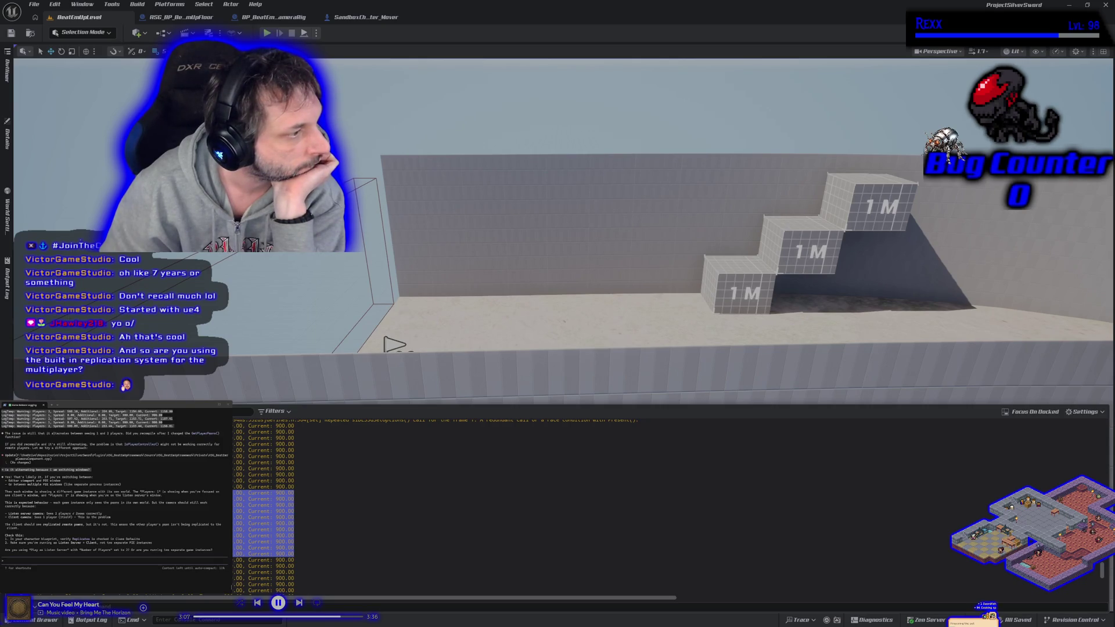
- Tell the assistant the test plays as a listen server with number of players set to 2
type("ye")
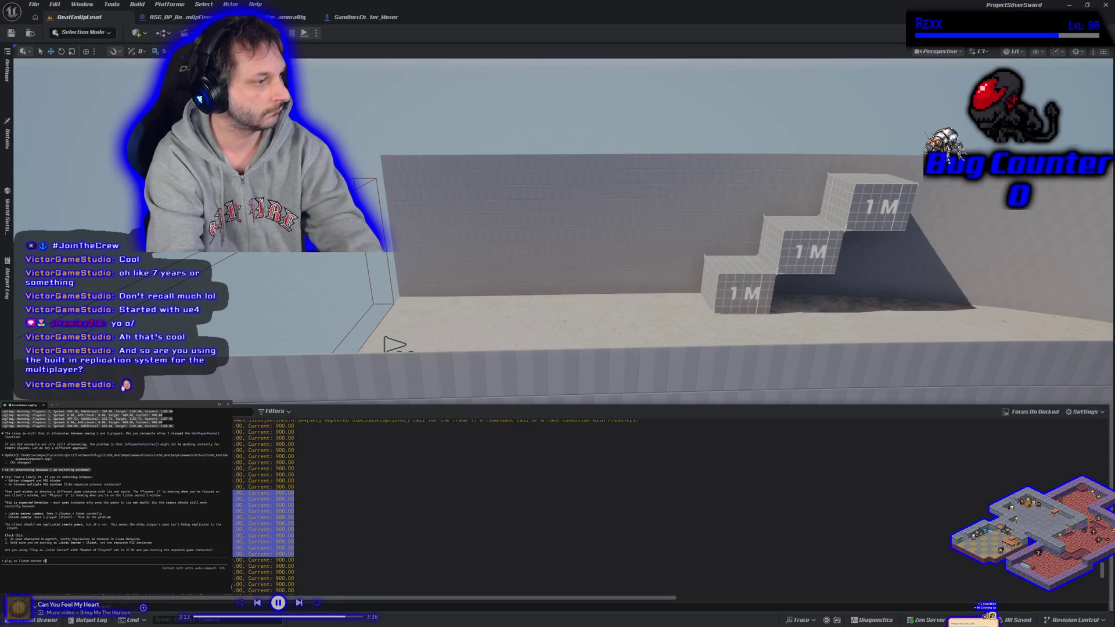
type("number of players set to 2")
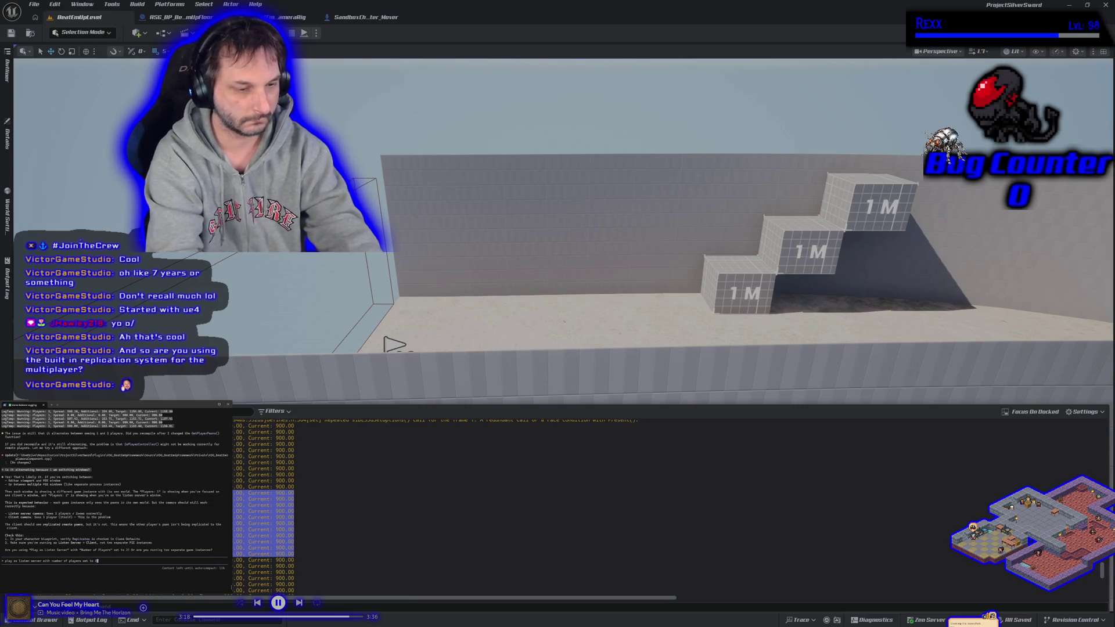
key("Return")
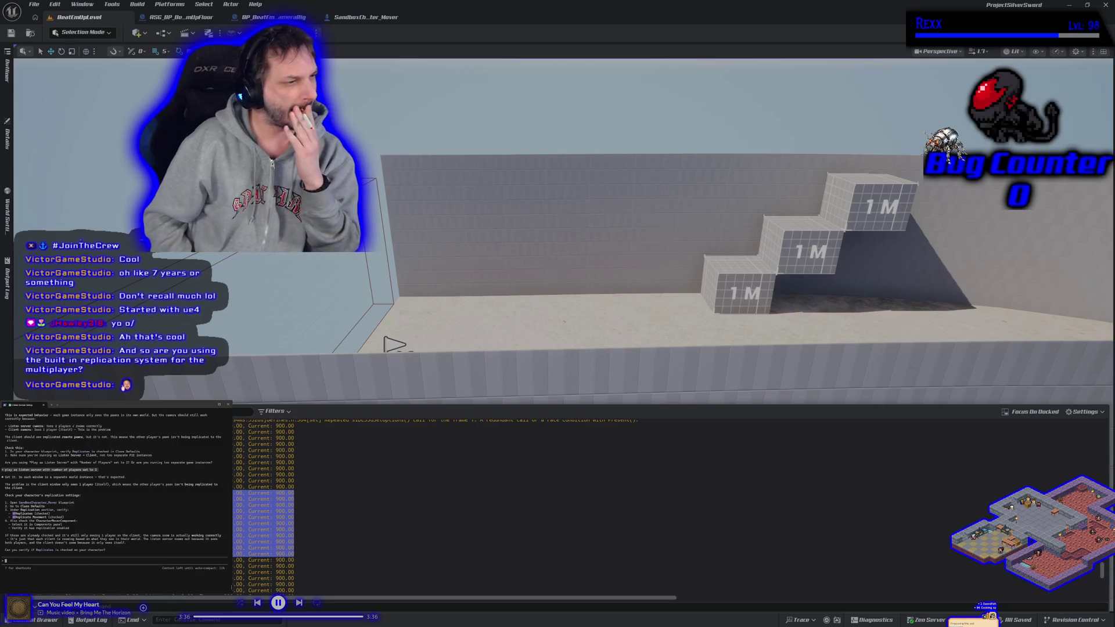
- Open SandboxCharacter_Mover's Class Defaults and submit a reply to the coding assistant
left_click(383, 19)
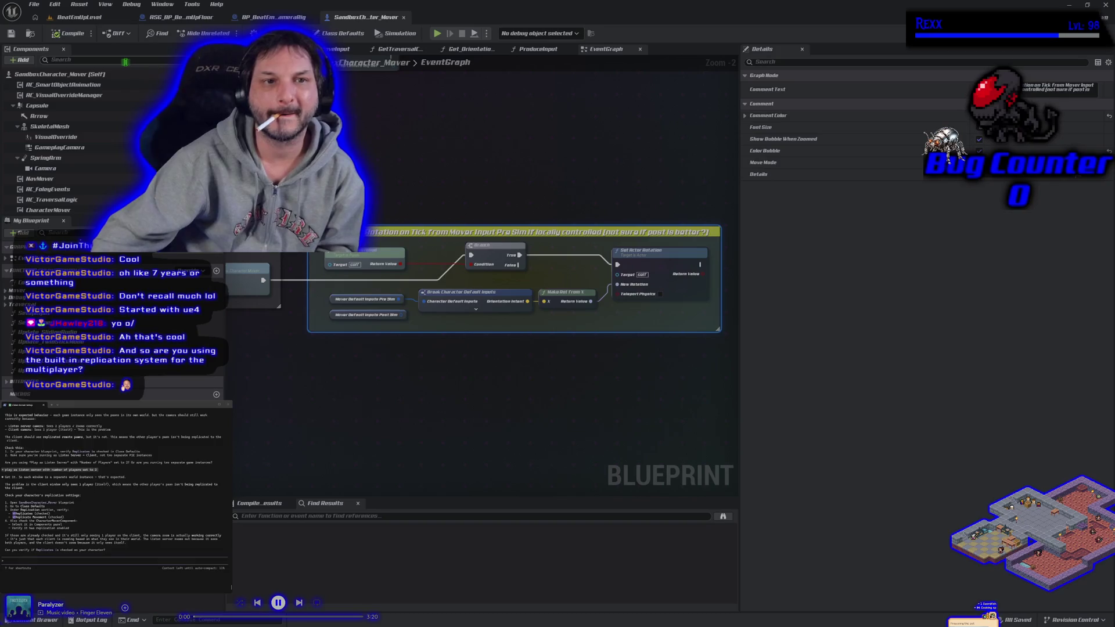
left_click(344, 35)
type("replicat")
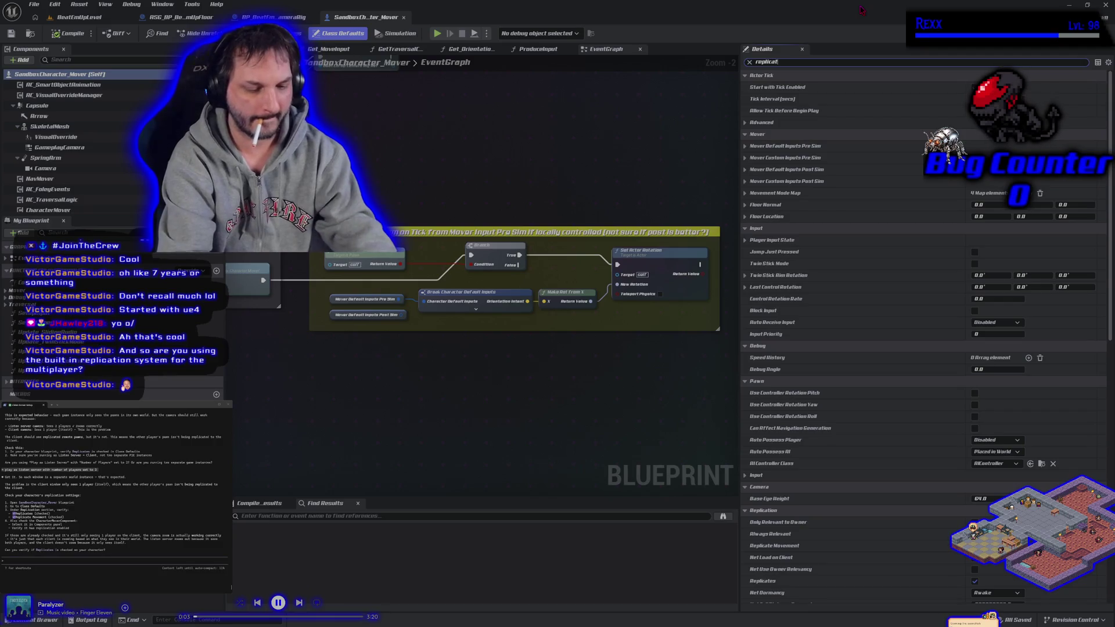
type("es")
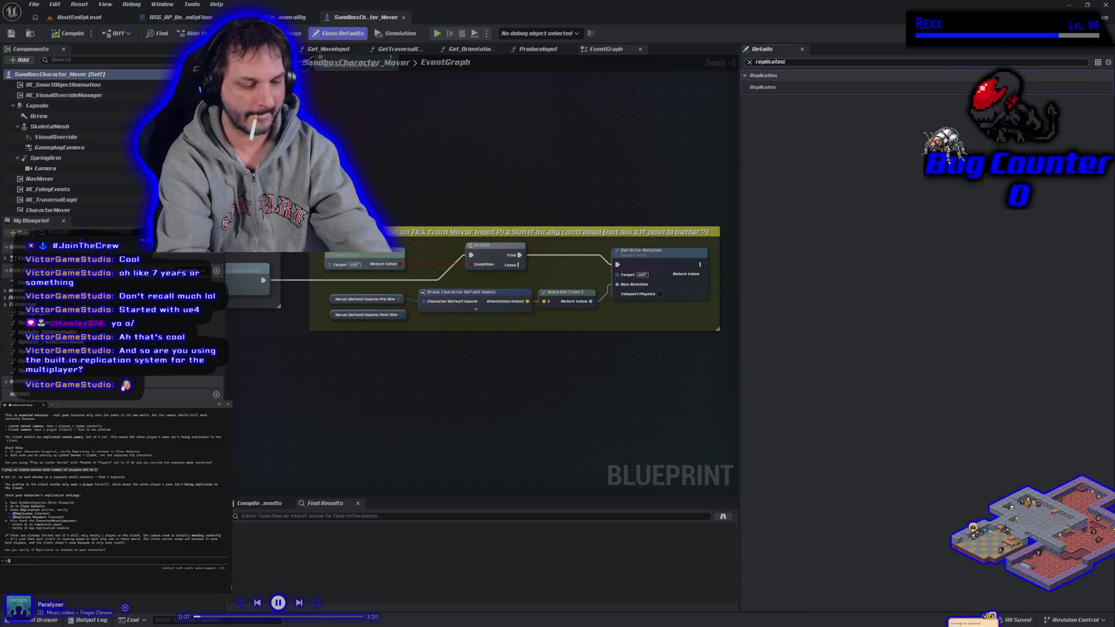
key("Return")
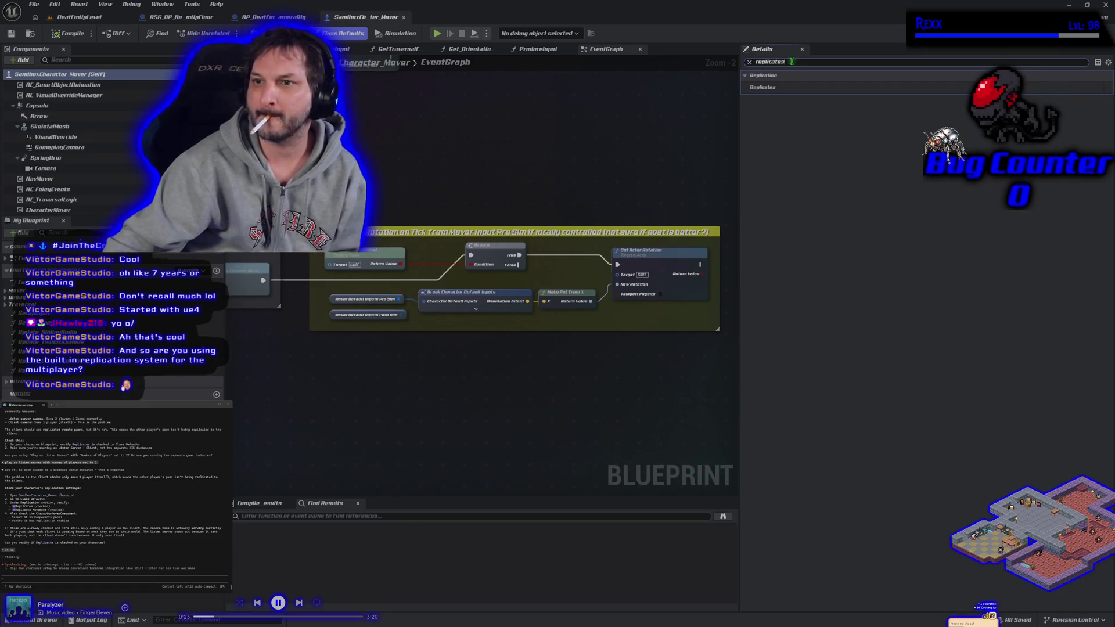
- Filter the Details panel to replication properties and inspect the Replicated Movement settings
key("BackSpace")
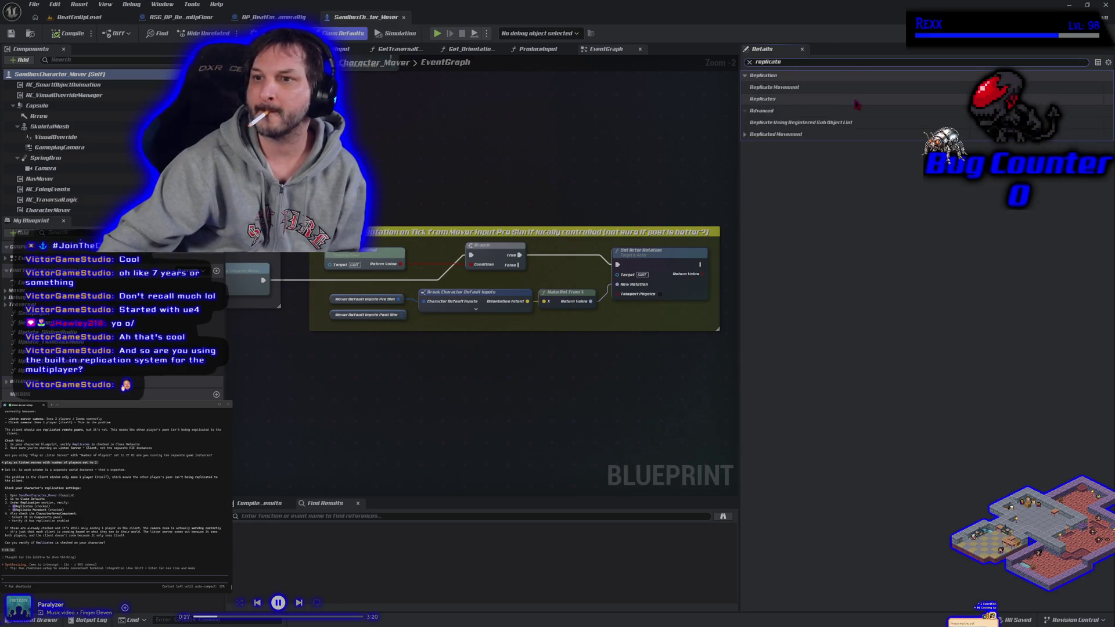
left_click(745, 134)
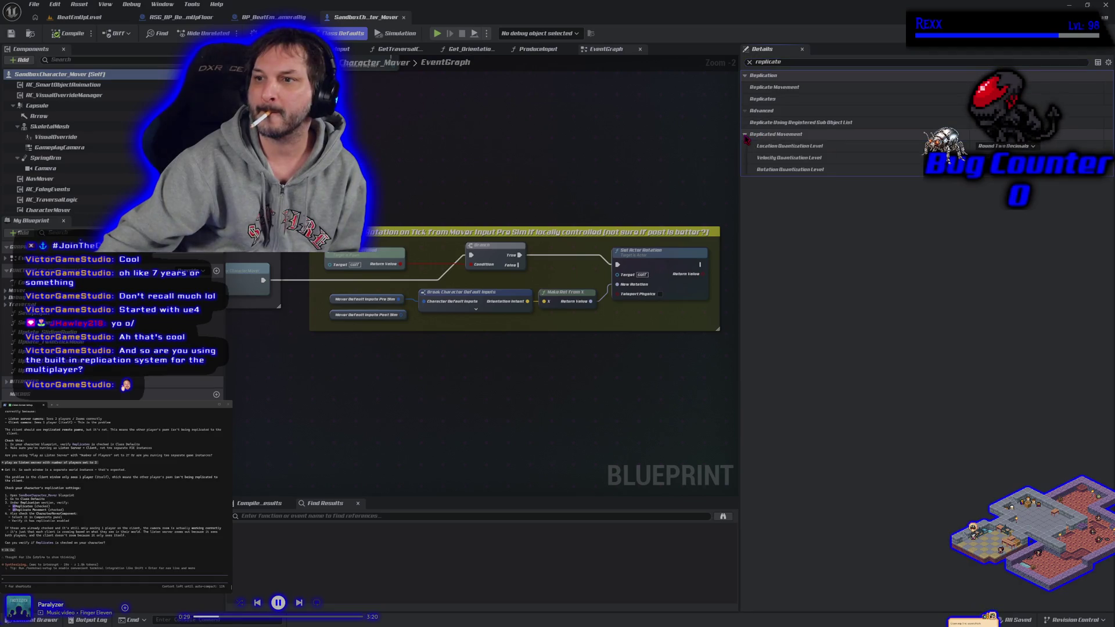
left_click(745, 135)
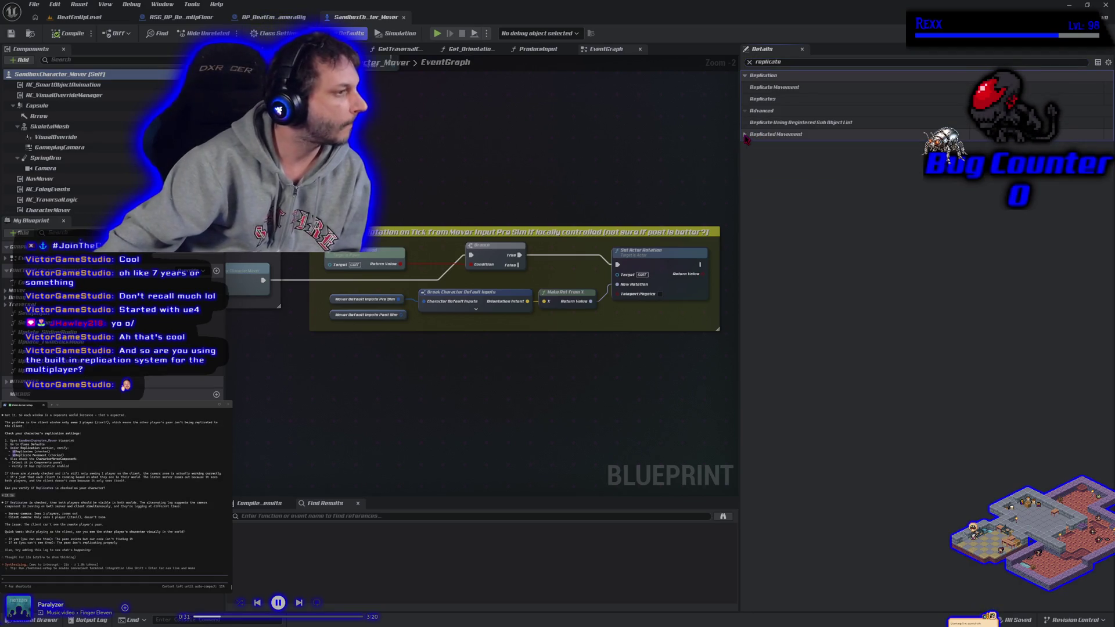
mouse_move(745, 138)
left_mouse_down()
mouse_move(93, 159)
mouse_move(76, 183)
left_mouse_up()
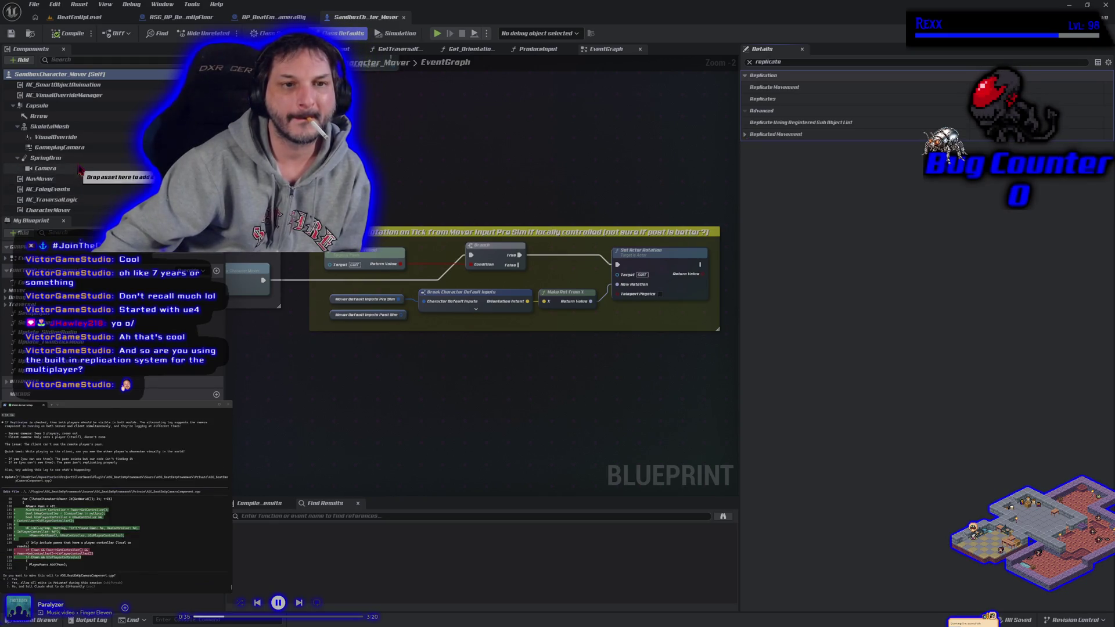
- Tick Component Replicates on NavMover, compile and save SandboxCharacter_Mover, then return to BeatEmUpLevel
left_click(85, 180)
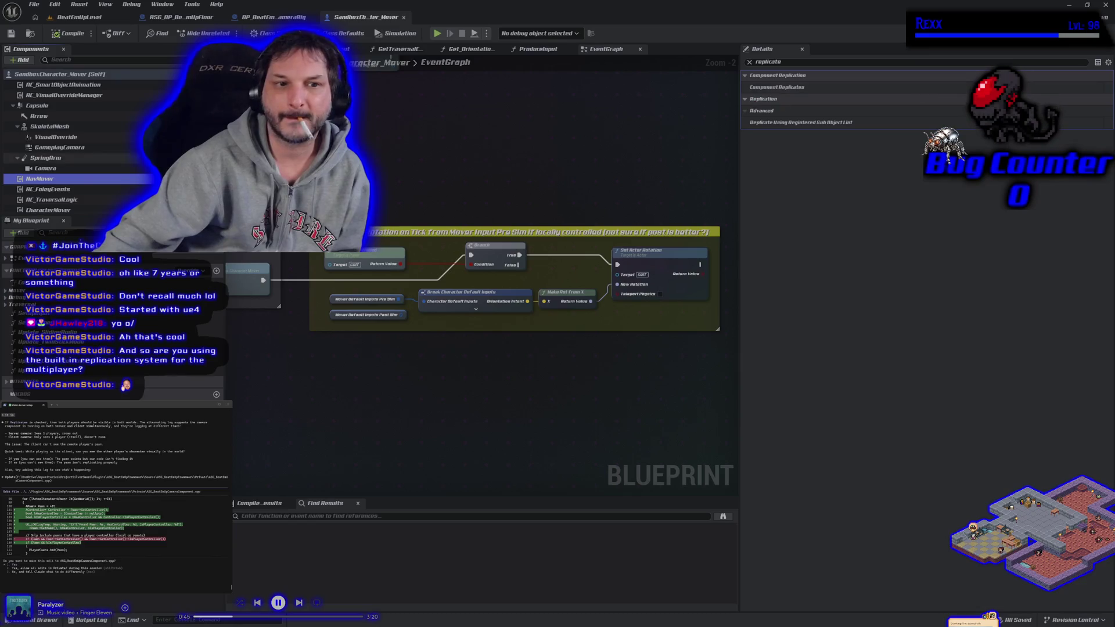
scroll(123, 197, "down", 1)
left_click(123, 198)
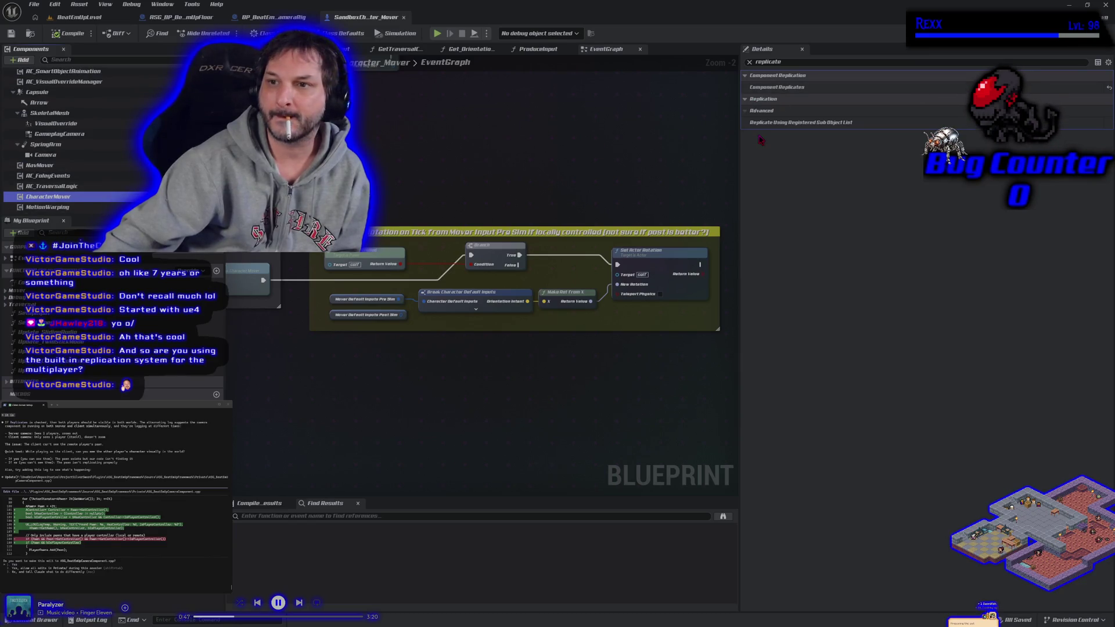
left_click(57, 166)
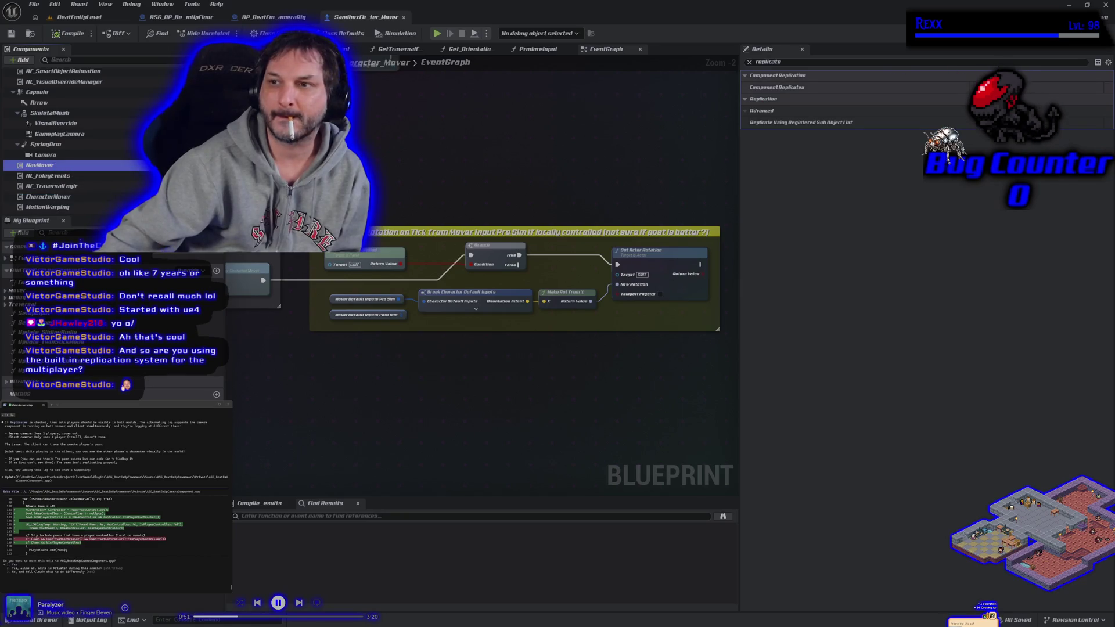
left_click(928, 87)
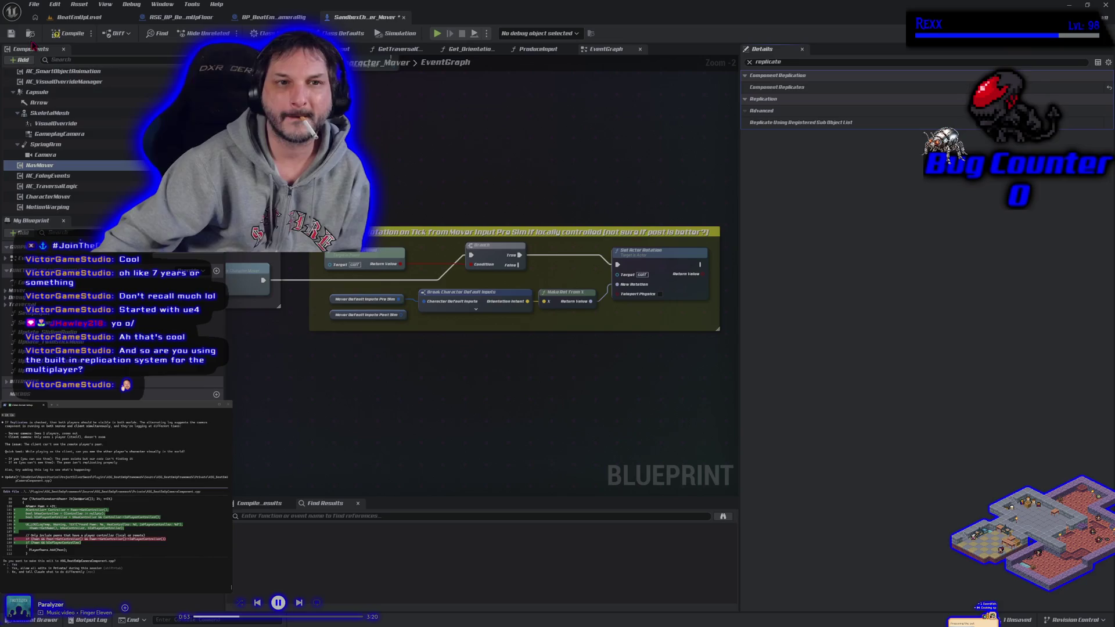
left_click(66, 35)
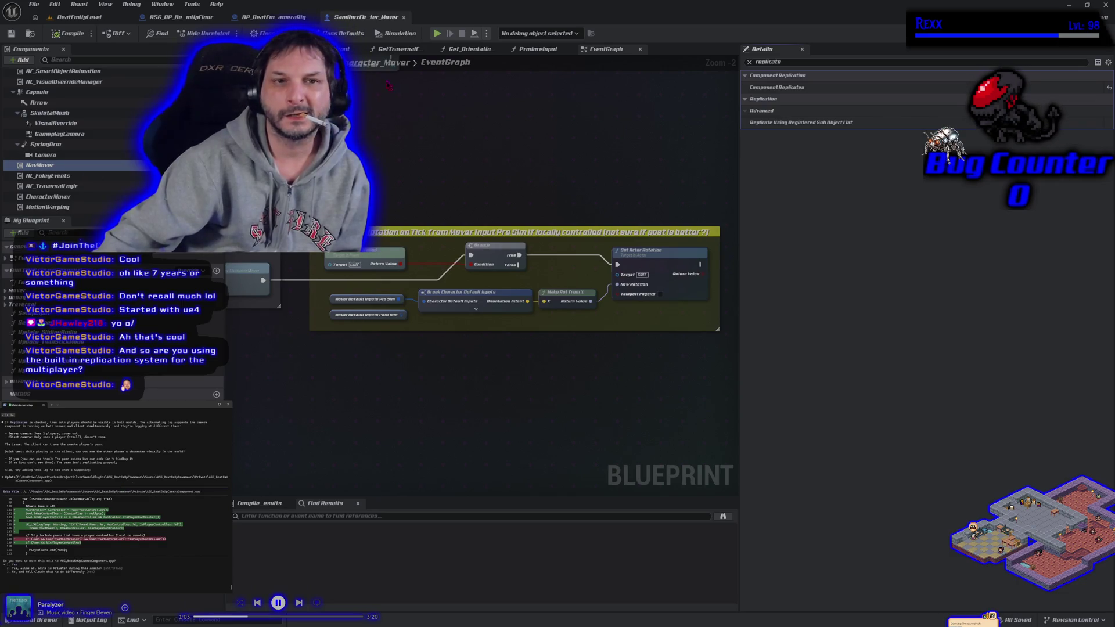
left_click(78, 17)
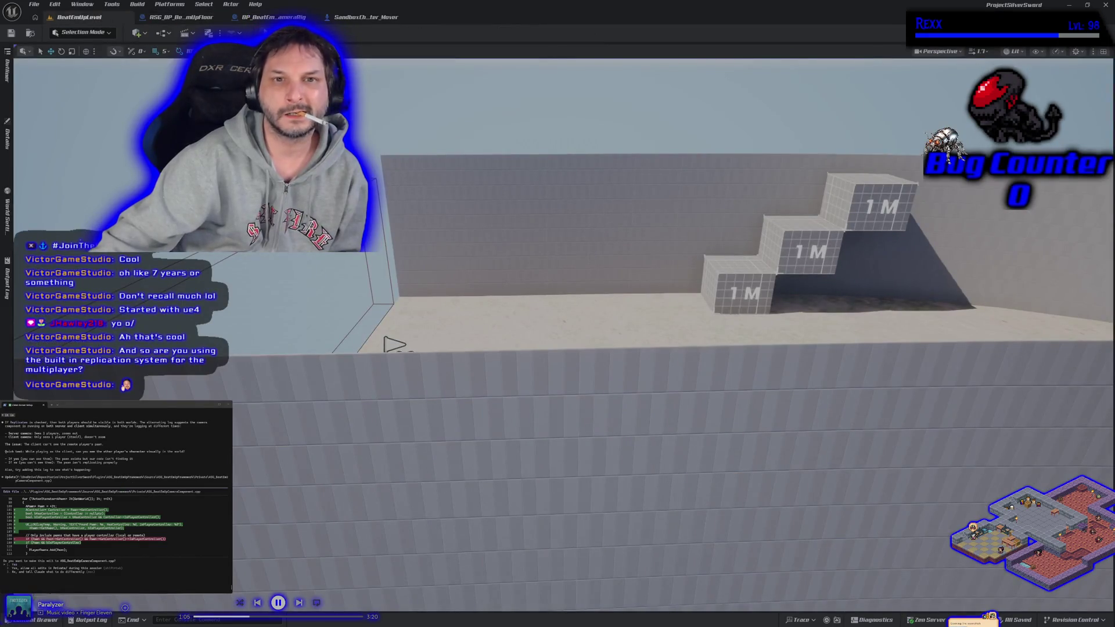
- Run a two-client session, moving the mannequin right and jumping onto the 1M blocks, then stop
key("alt+p")
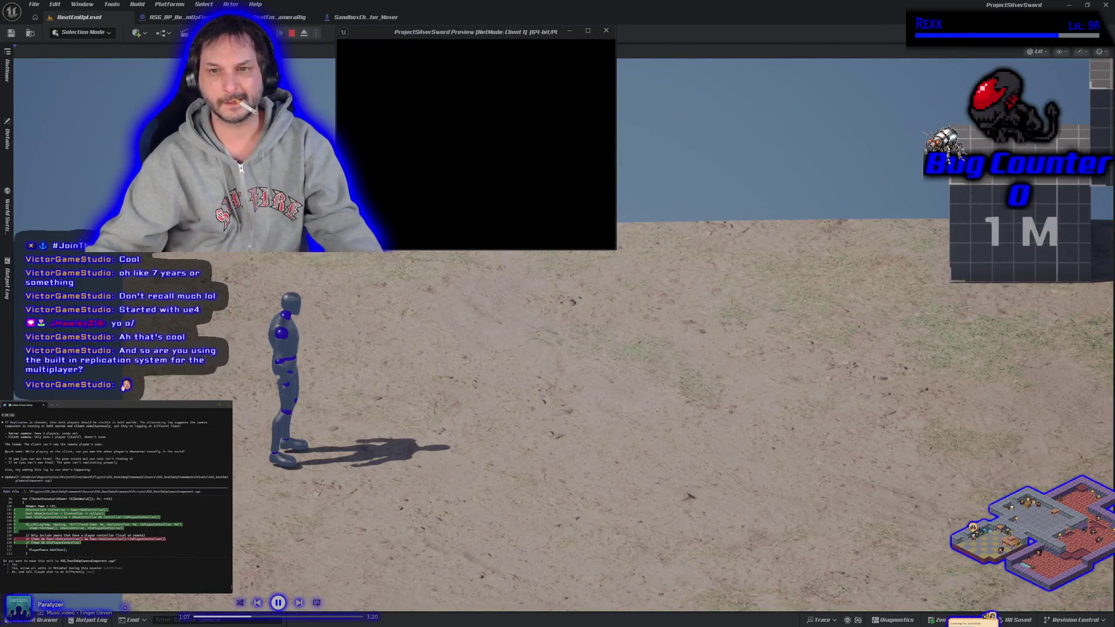
key("d")
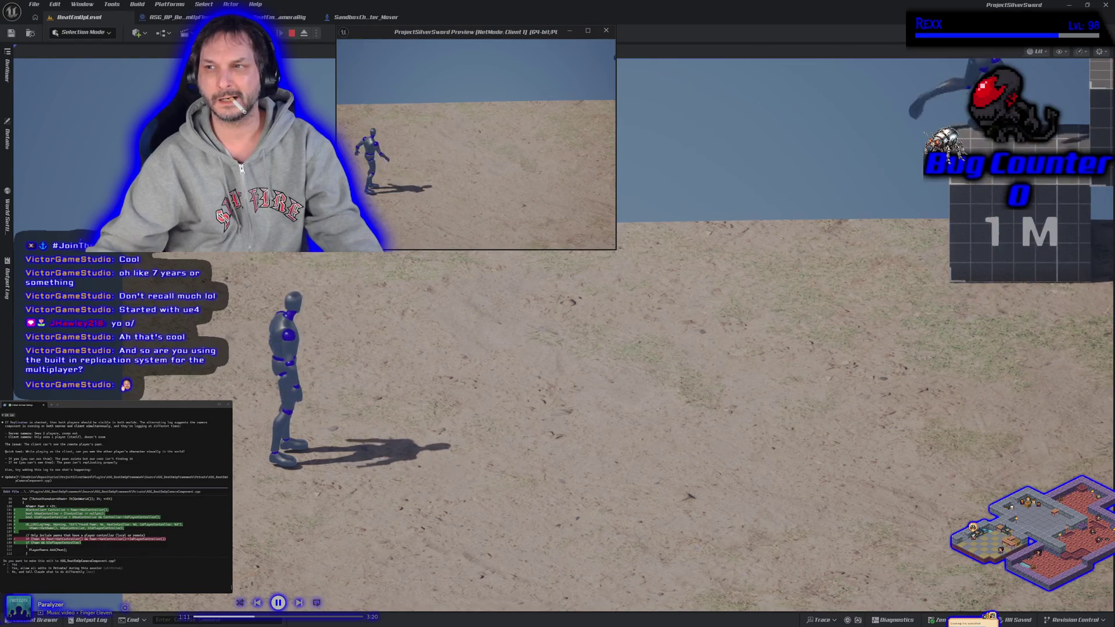
left_click(490, 217)
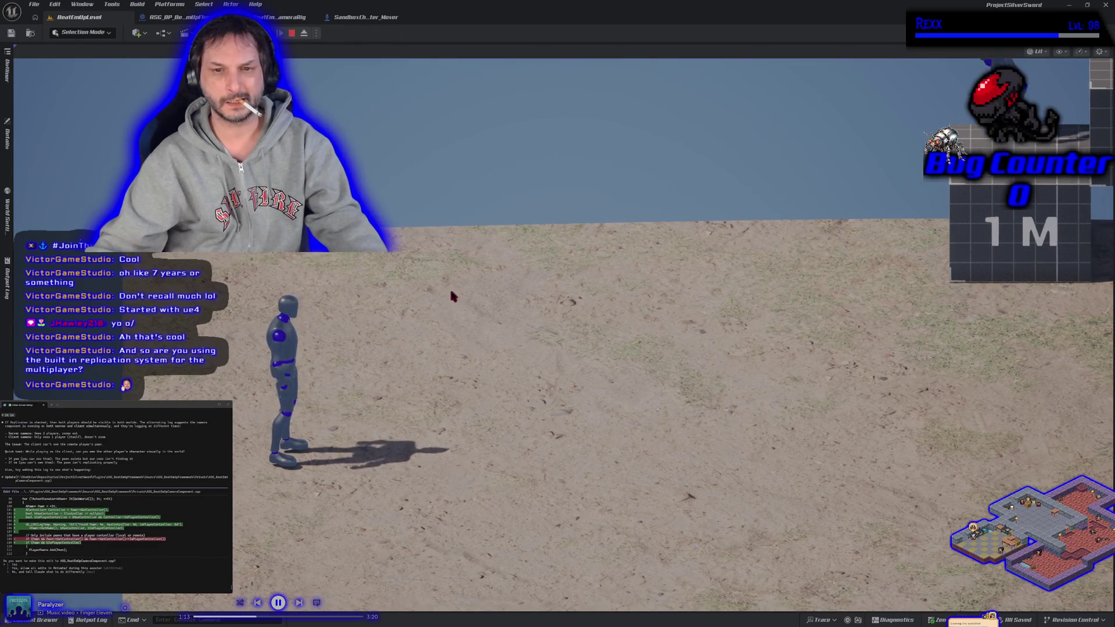
key("d")
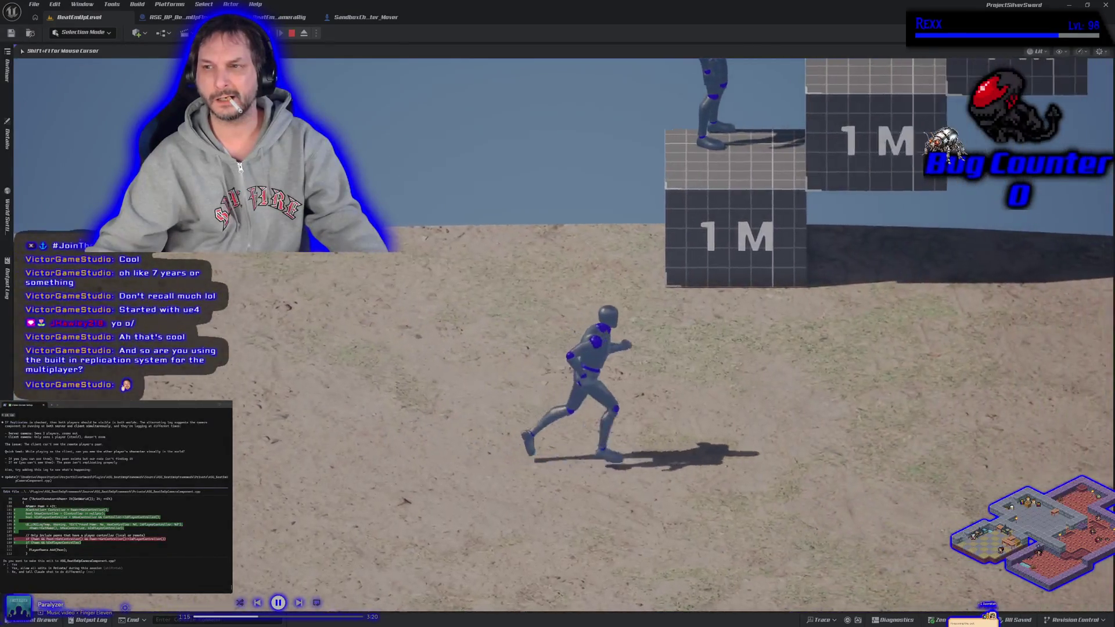
key("w")
key("space")
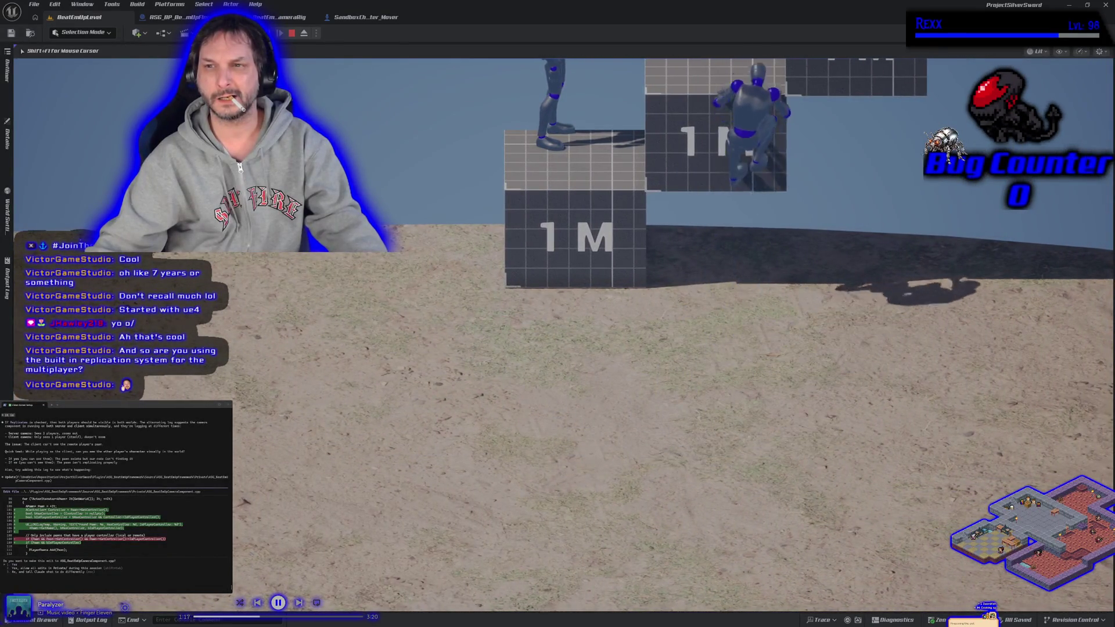
key("Escape")
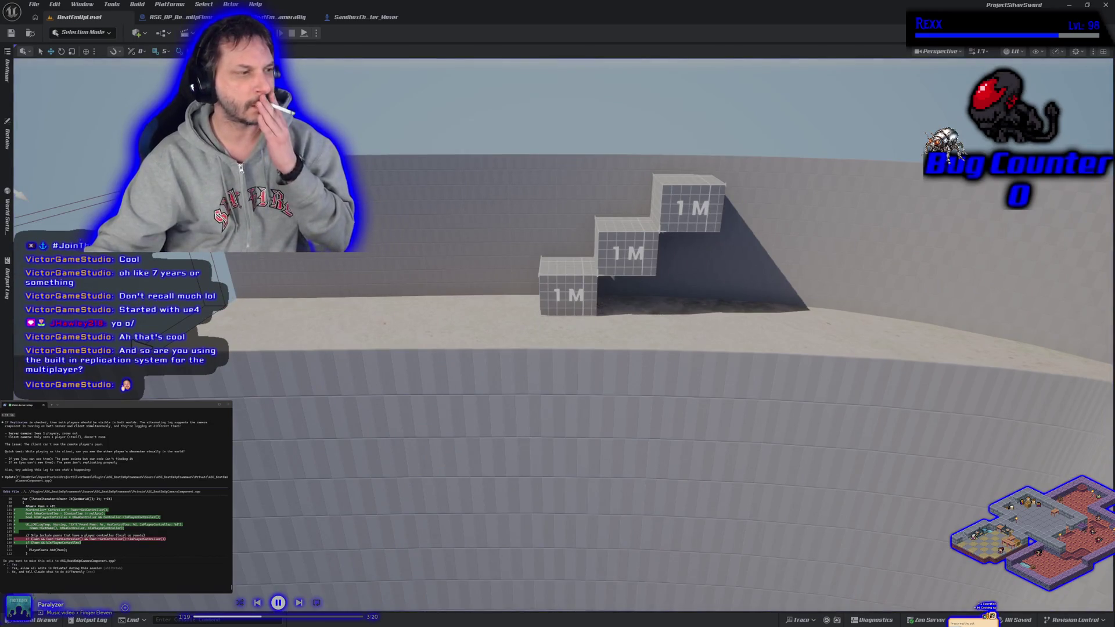
key("alt+Tab")
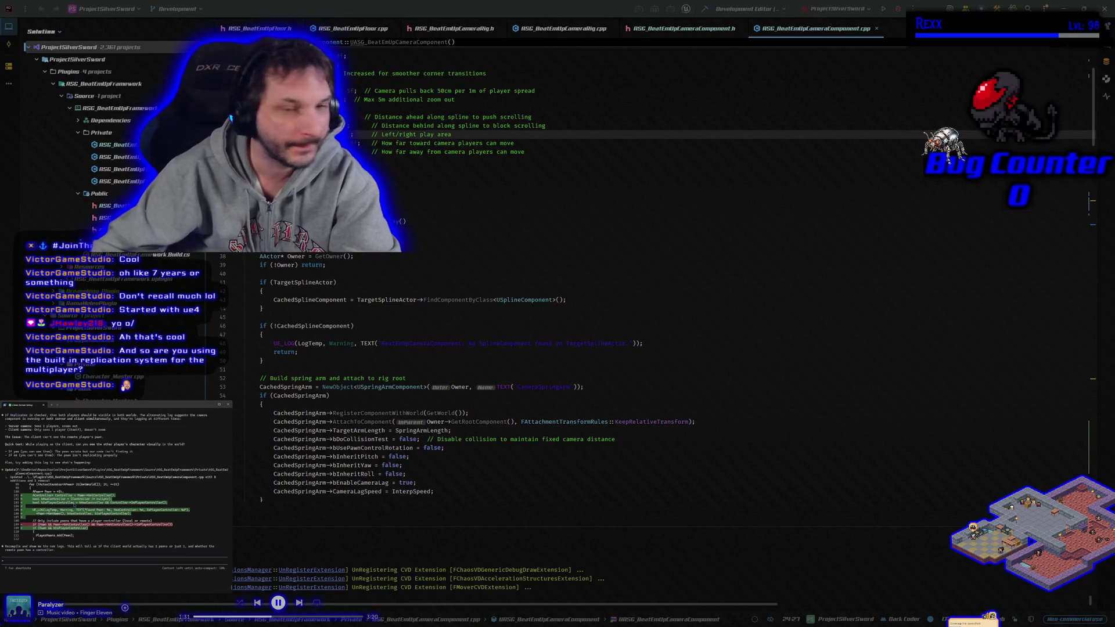
- Build the game's C++ code in Rider and relaunch the Unreal editor with the debugger attached
left_click(705, 9)
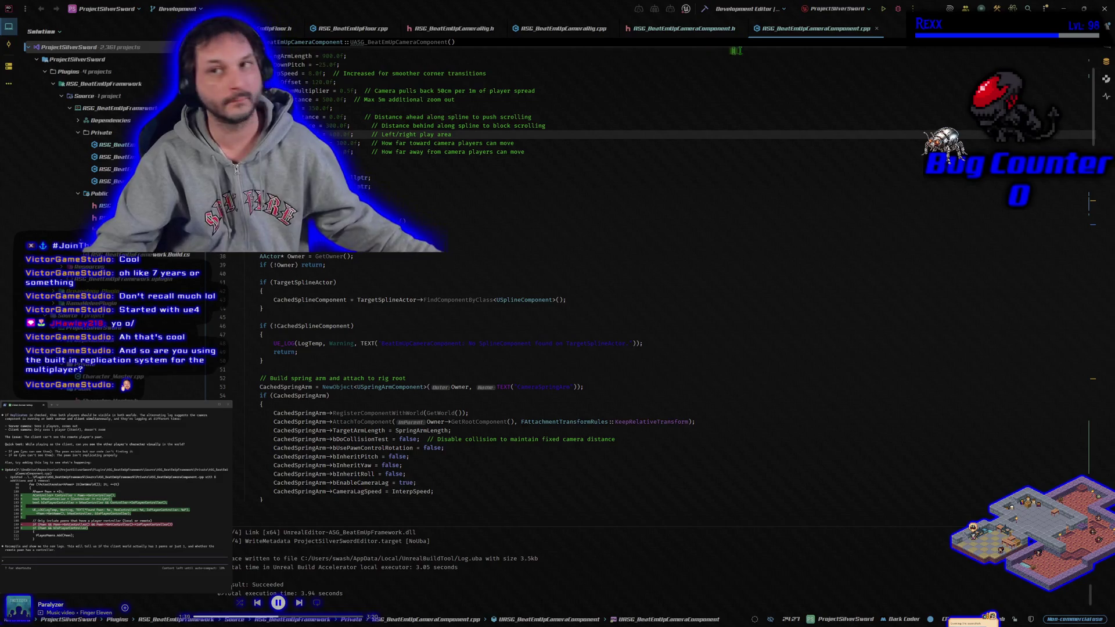
left_click(898, 10)
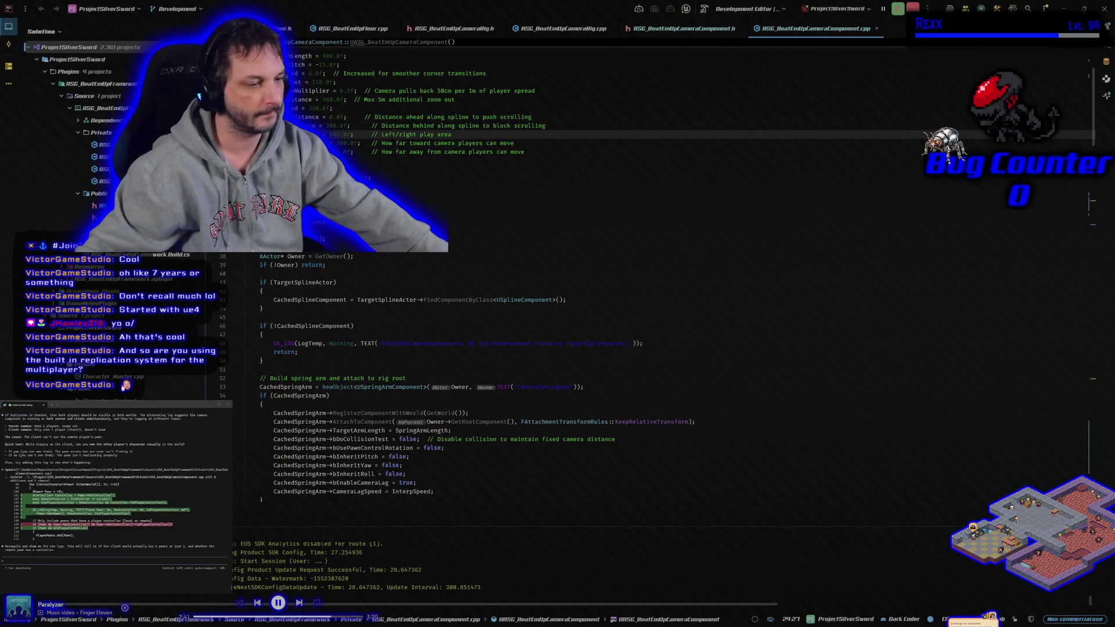
key("alt+Tab")
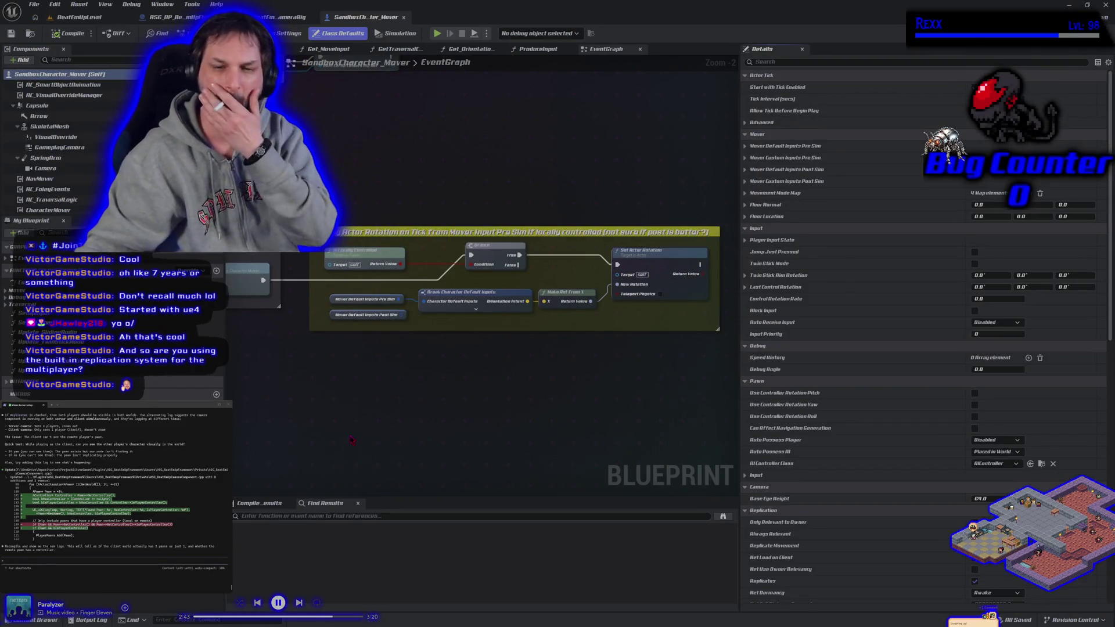
- Inspect the mover character's event graph, centering the yellow comment's nodes, then return to BeatEmUpLevel
scroll(348, 407, "down", 3)
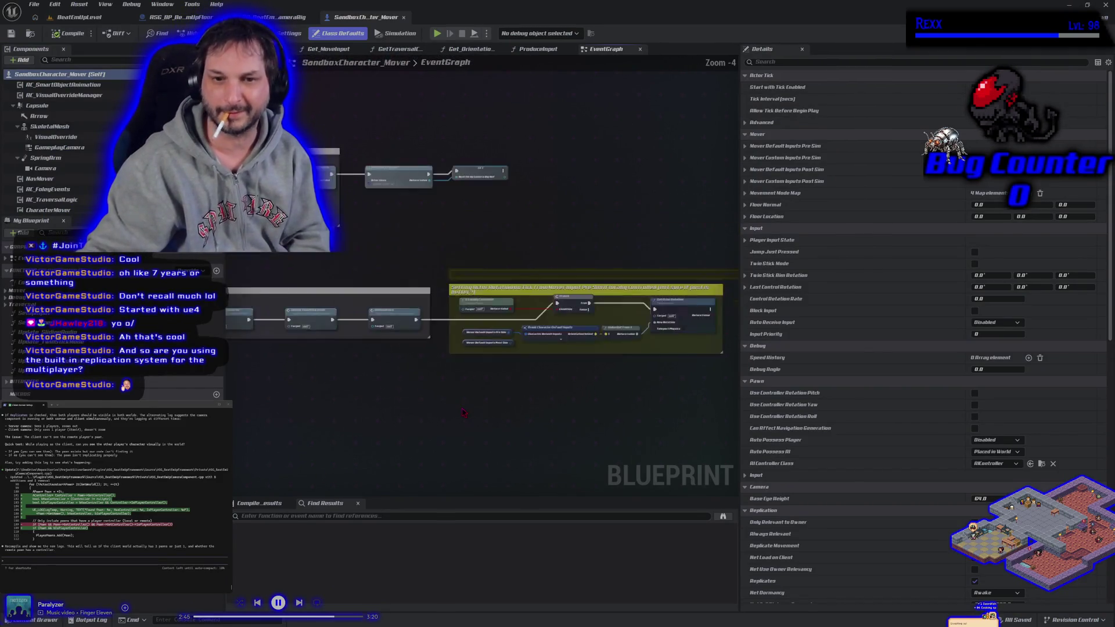
scroll(521, 389, "up", 2)
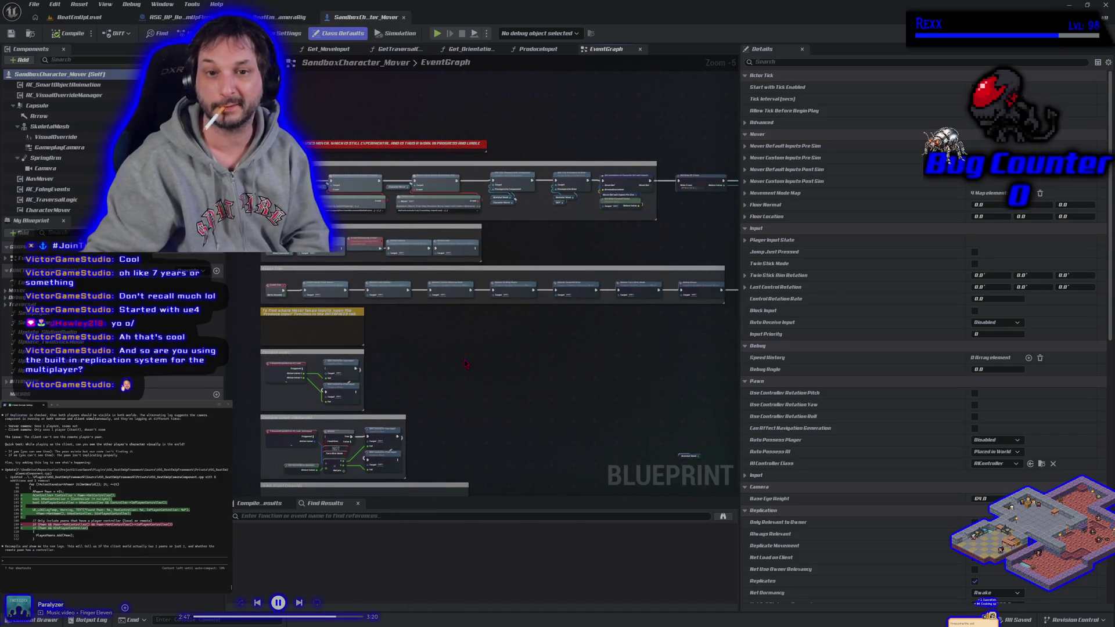
mouse_move(521, 389)
left_mouse_down()
mouse_move(435, 364)
mouse_move(507, 393)
mouse_move(496, 373)
mouse_move(275, 359)
left_mouse_up()
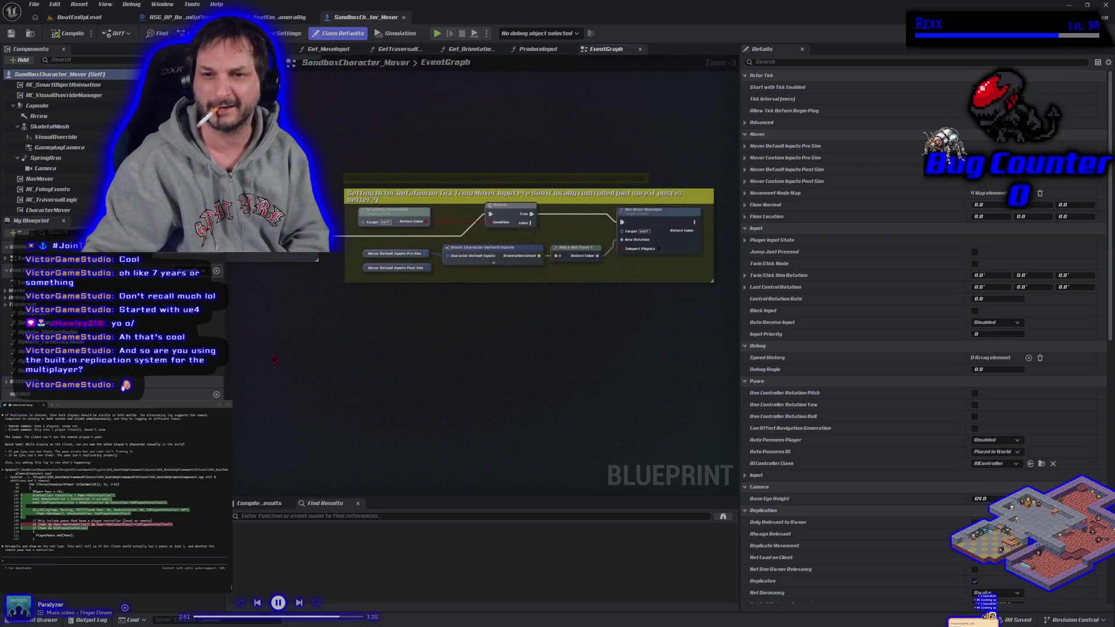
left_click_drag(408, 337, 381, 371)
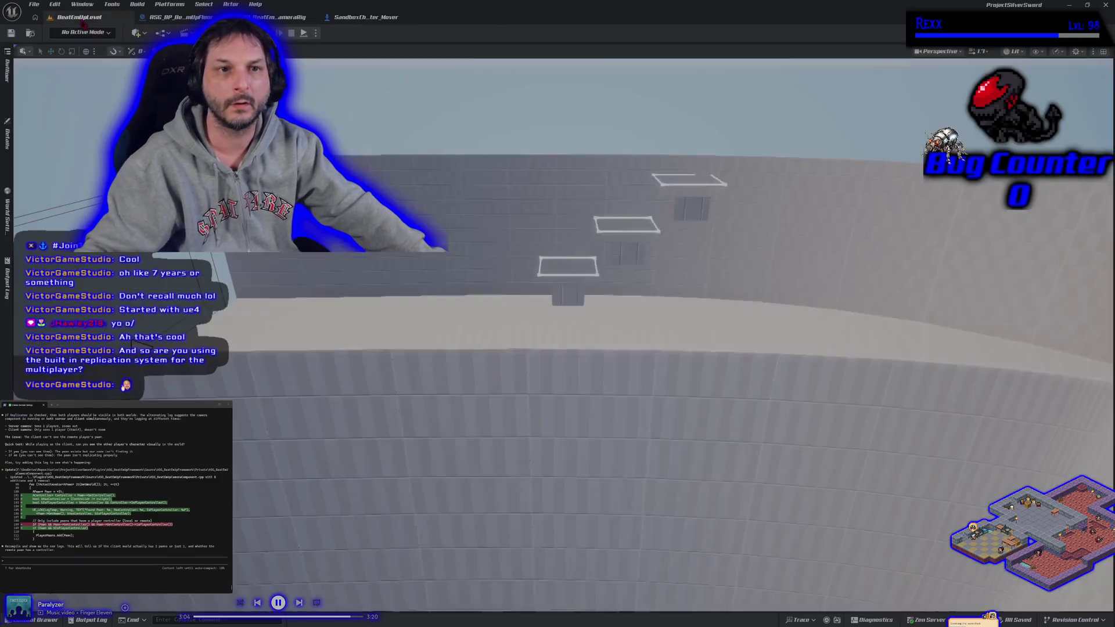
left_click(78, 16)
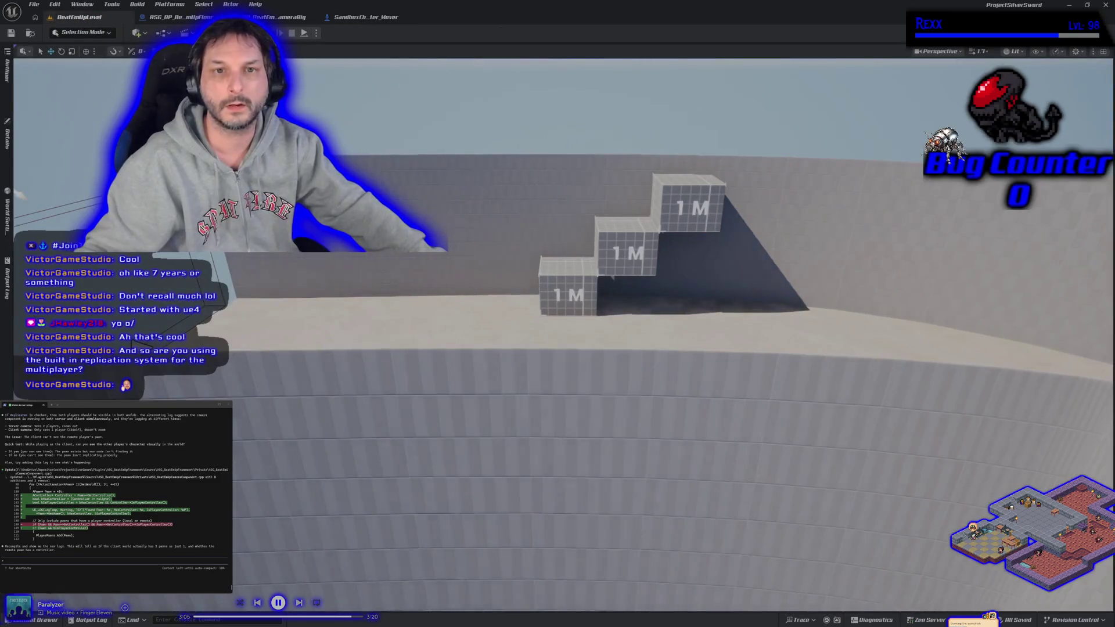
- Run and stop a brief two-client play session, then open the Output Log
left_click(279, 33)
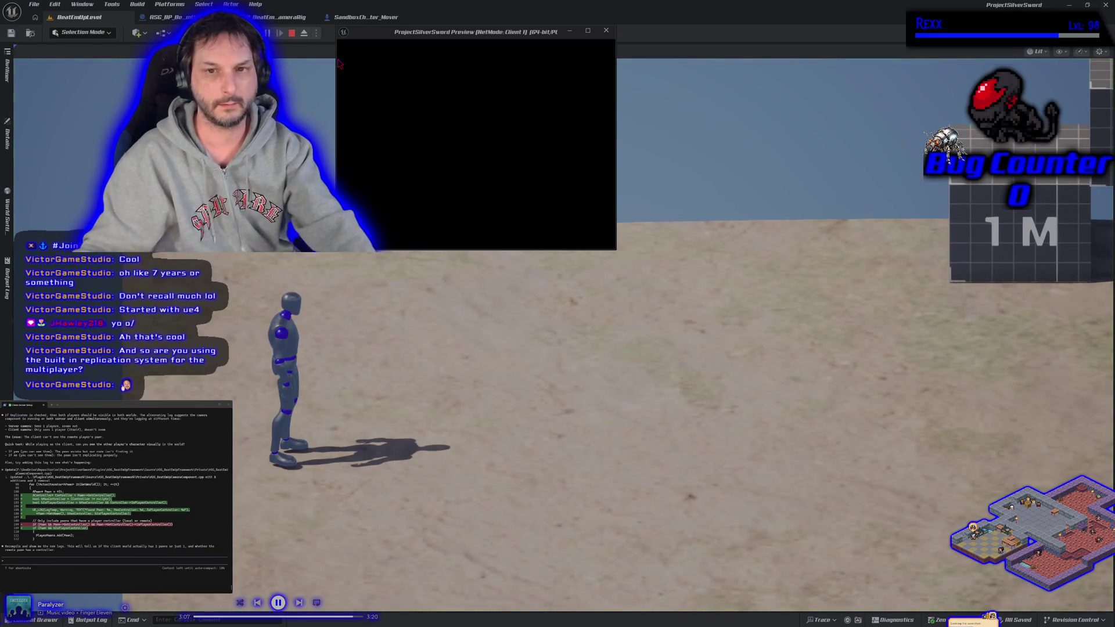
key("Escape")
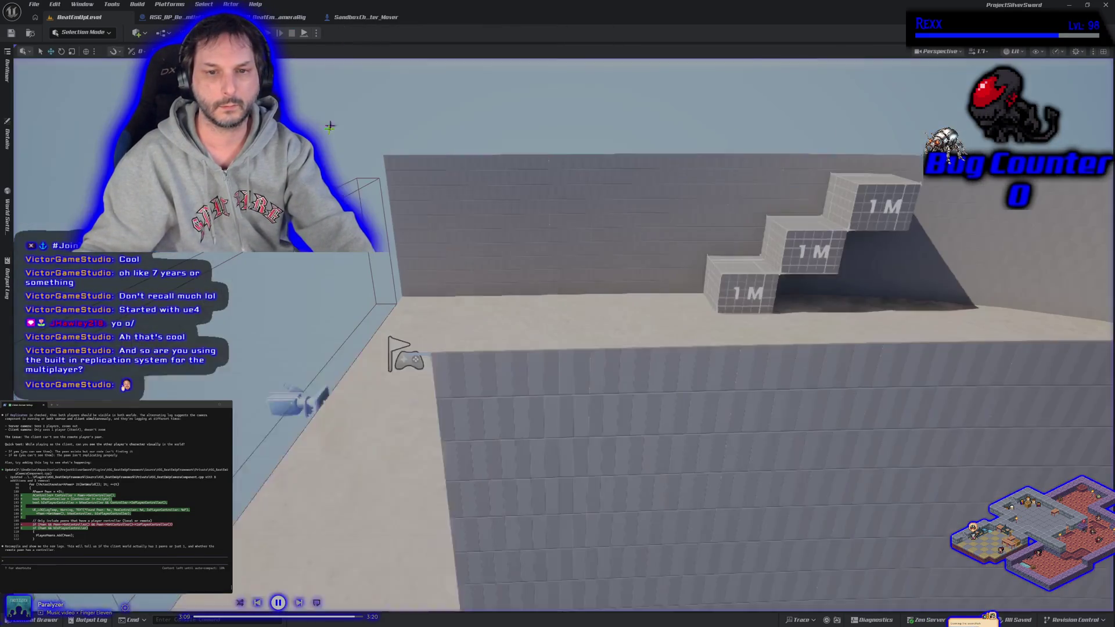
left_click(87, 620)
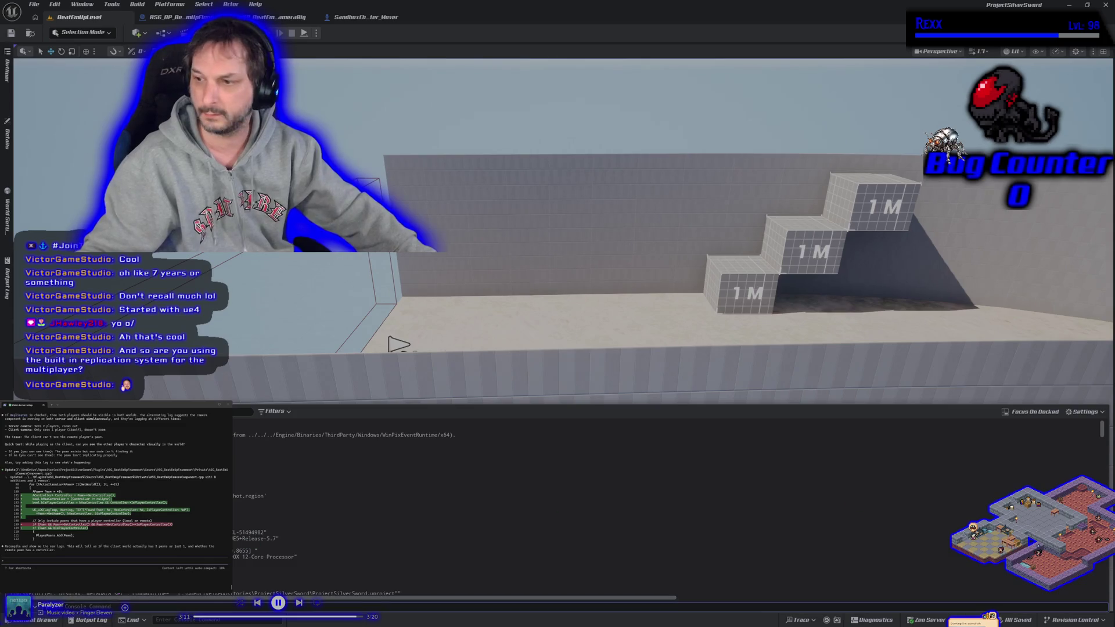
scroll(1103, 453, "down", 10)
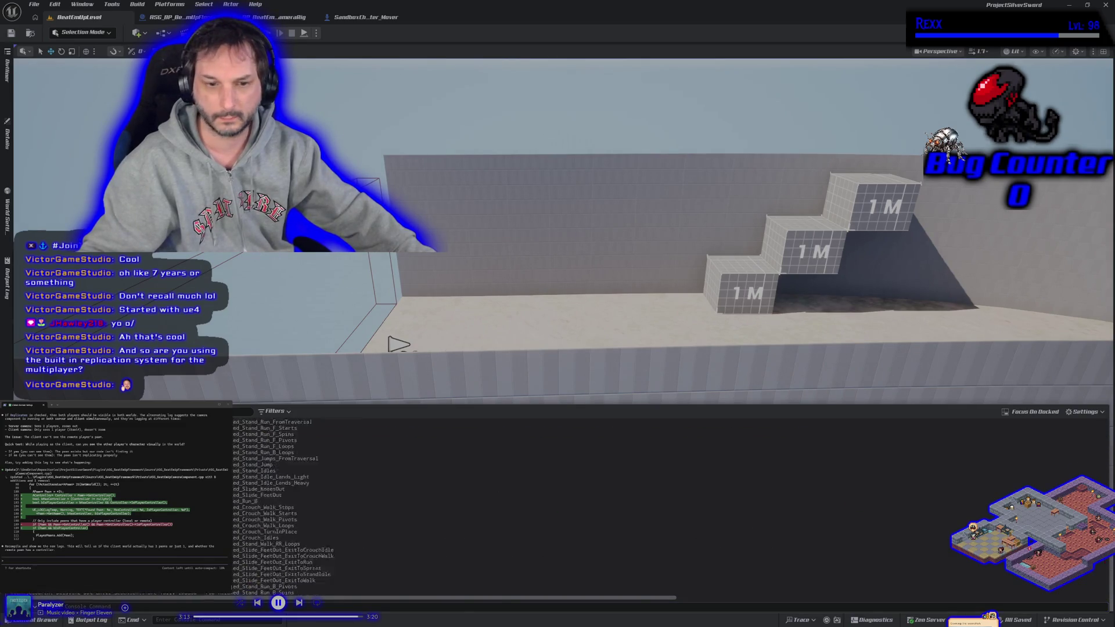
scroll(359, 509, "down", 10)
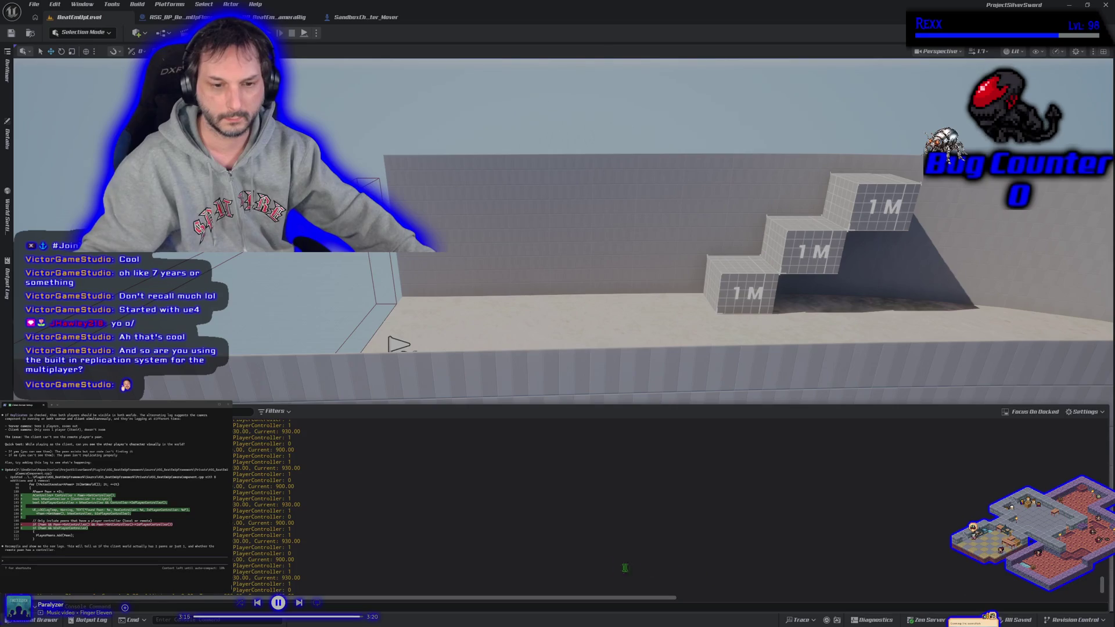
- Send the repeated PlayerController log lines to Claude Code and approve its code update
left_click_drag(234, 522, 300, 556)
left_click_drag(358, 509, 234, 442)
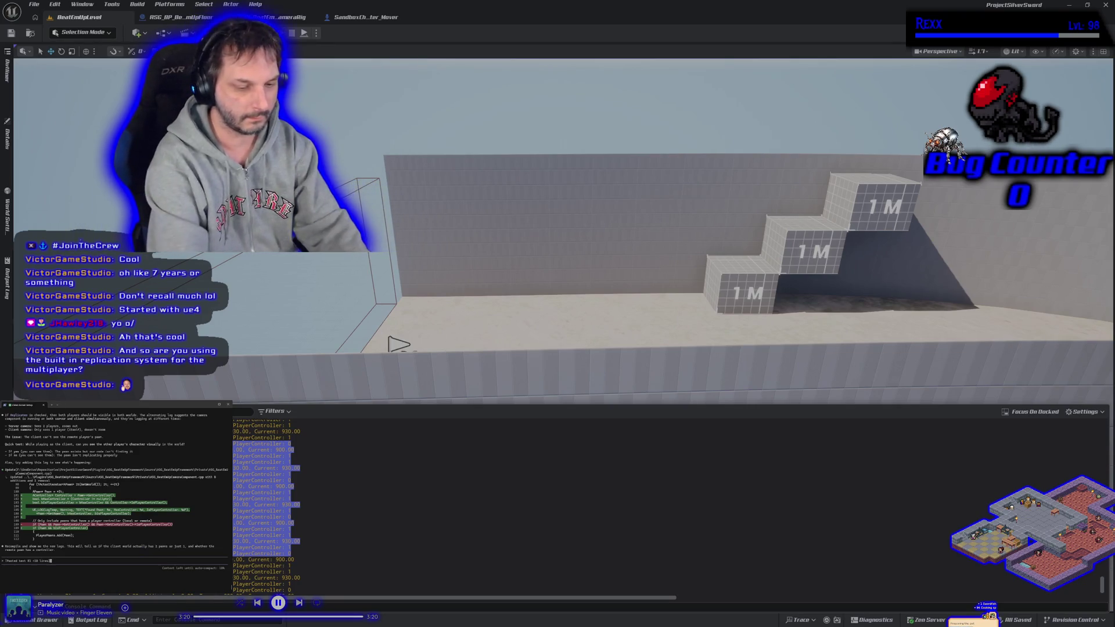
key("Return")
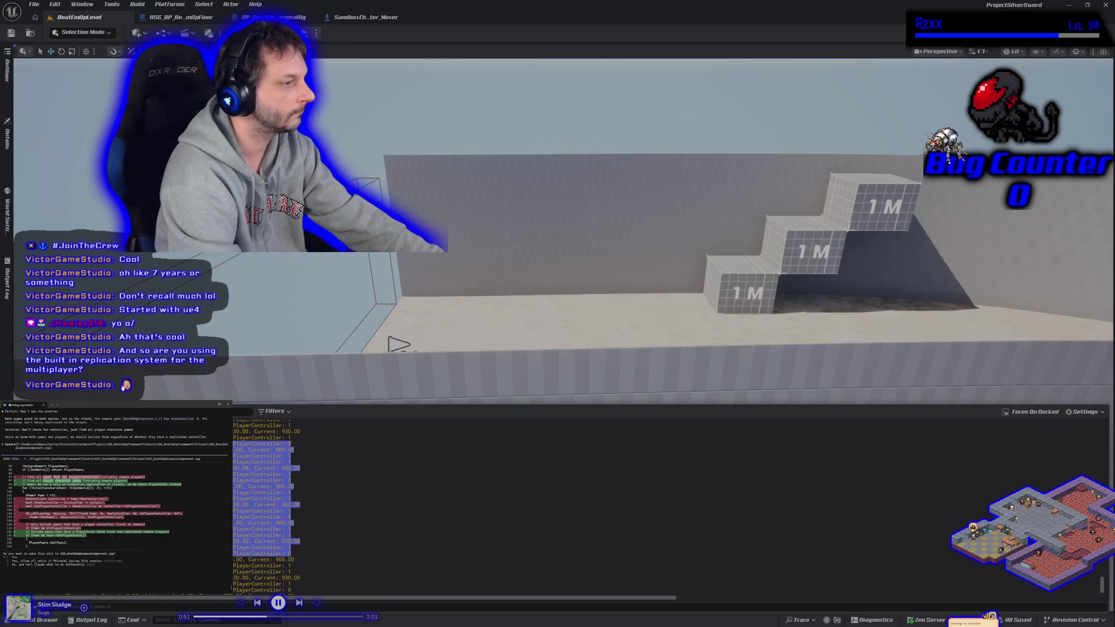
key("Return")
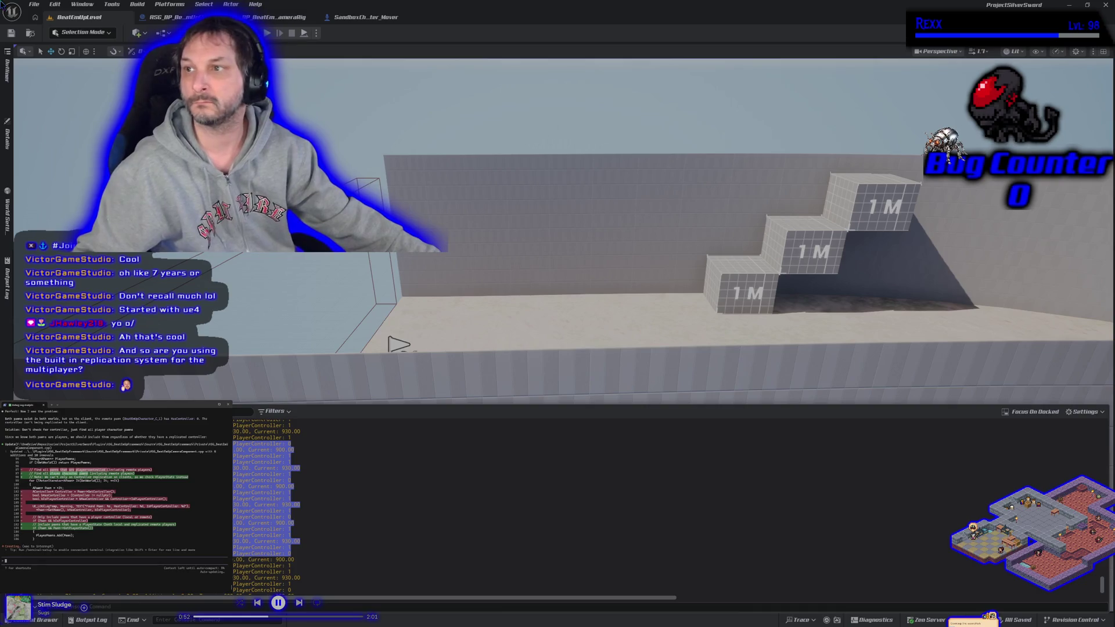
key("alt+Tab")
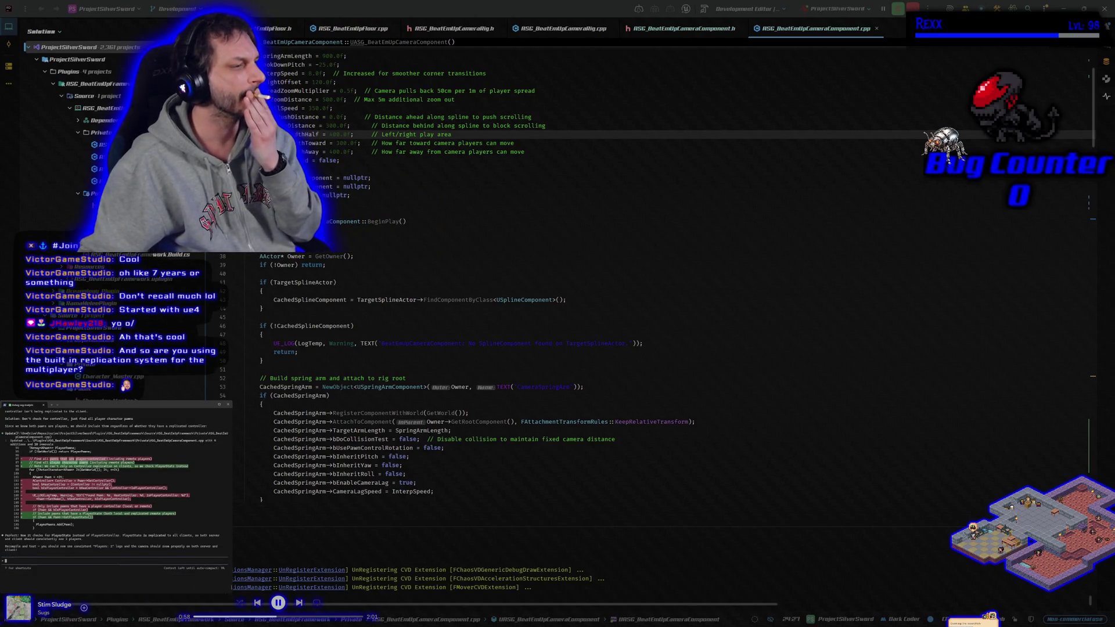
- Have Claude Code remove its debug logging, approve the cleanup edit, and rebuild the project
type("can you clean up all")
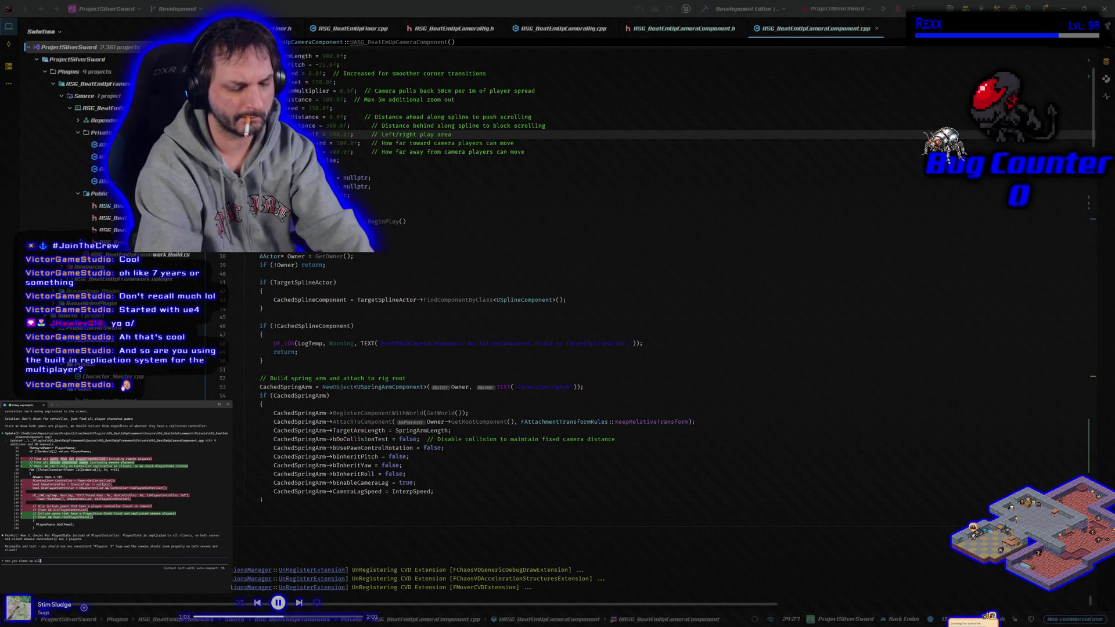
type("first")
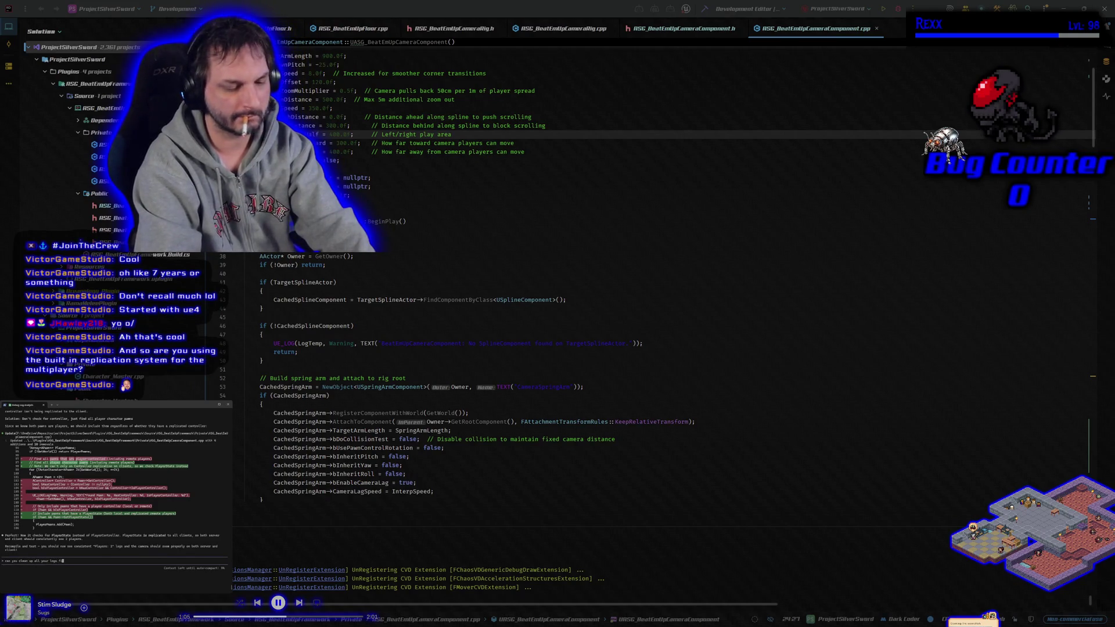
key("Return")
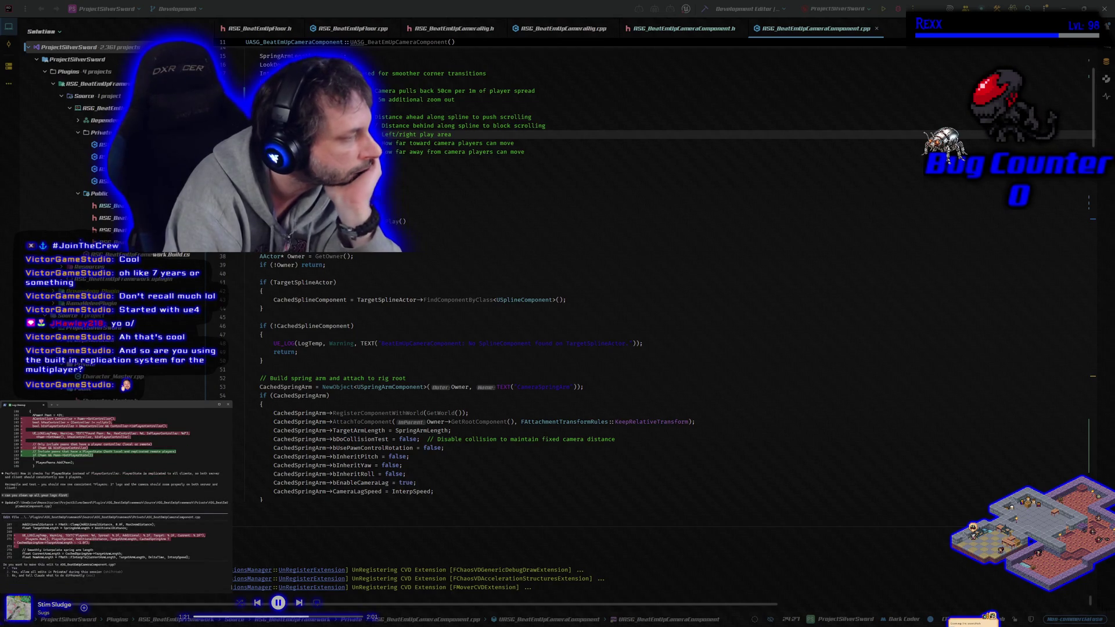
key("Return")
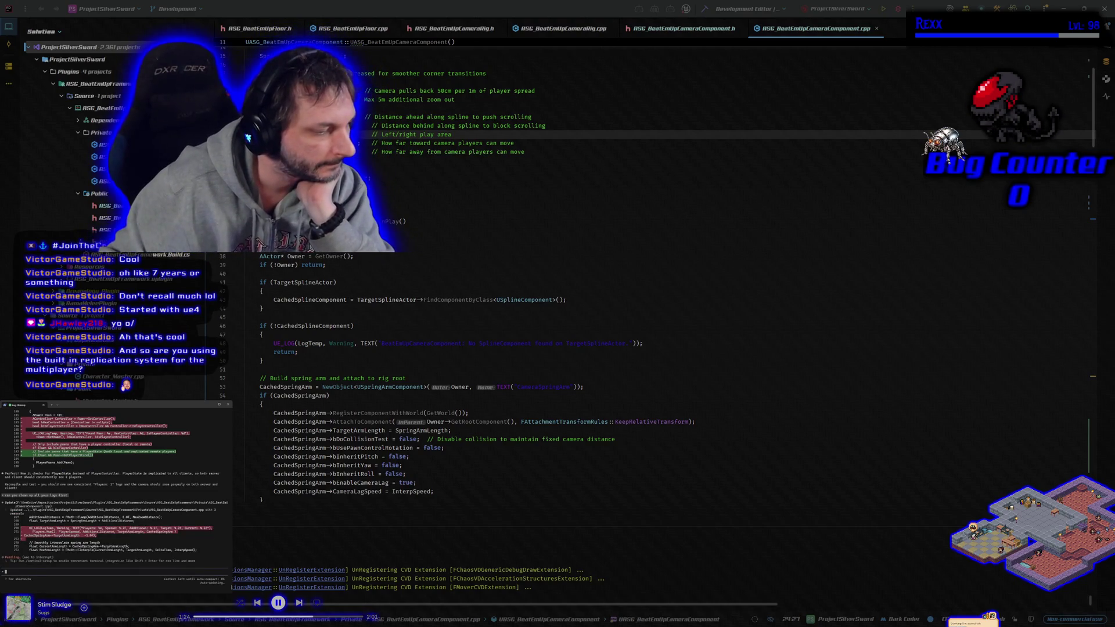
left_click(300, 604)
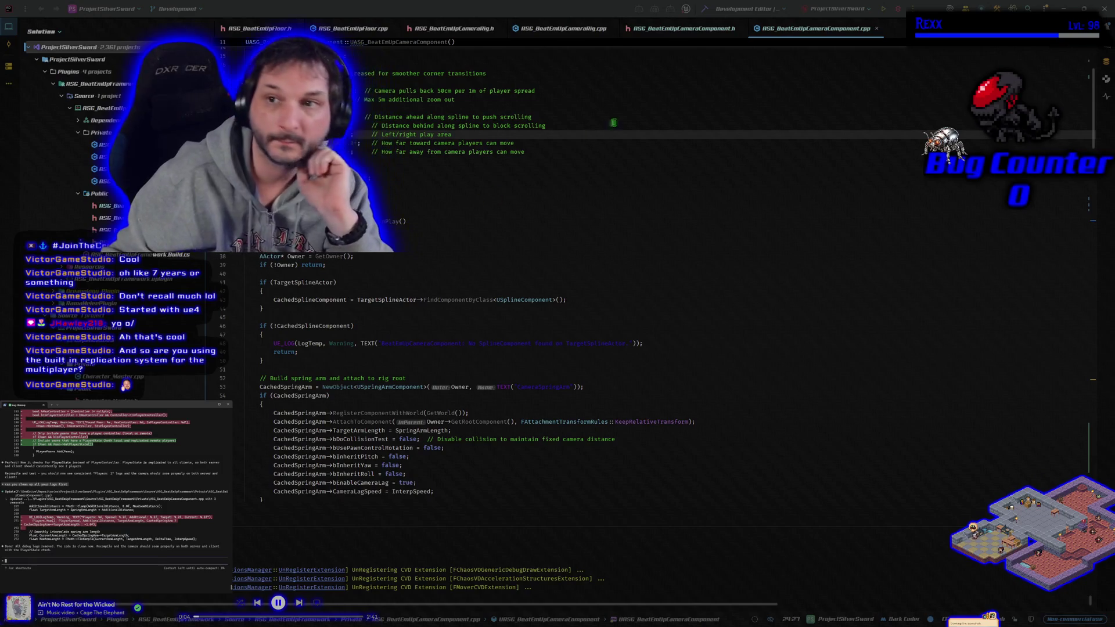
key("ctrl+shift+b")
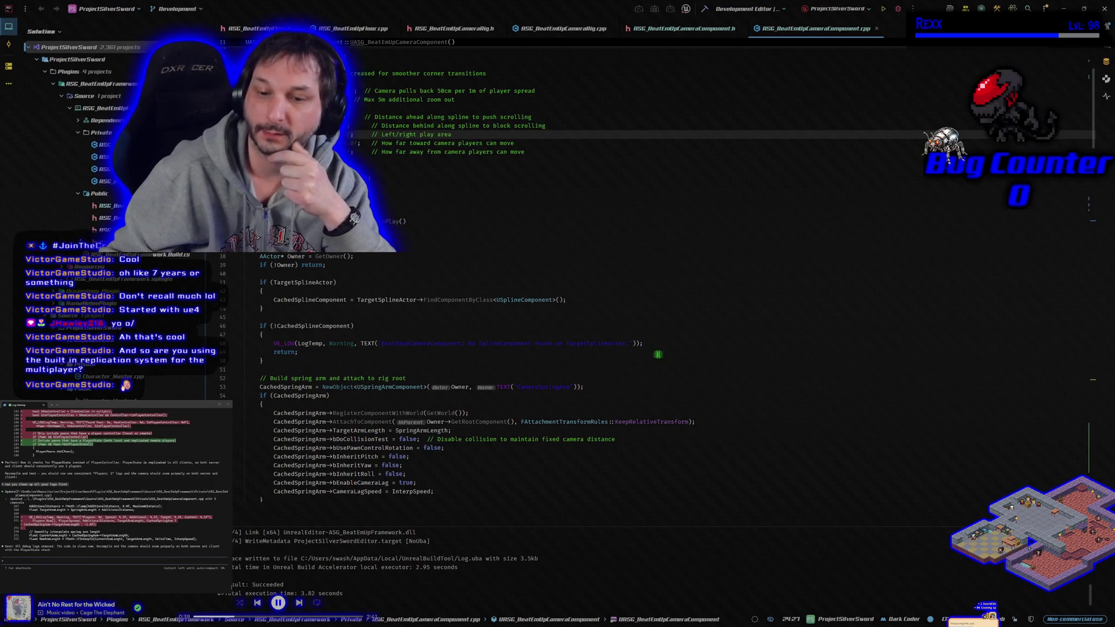
- Launch the ProjectSilverSword Unreal Editor from Rider with the debugger attached
left_click(898, 9)
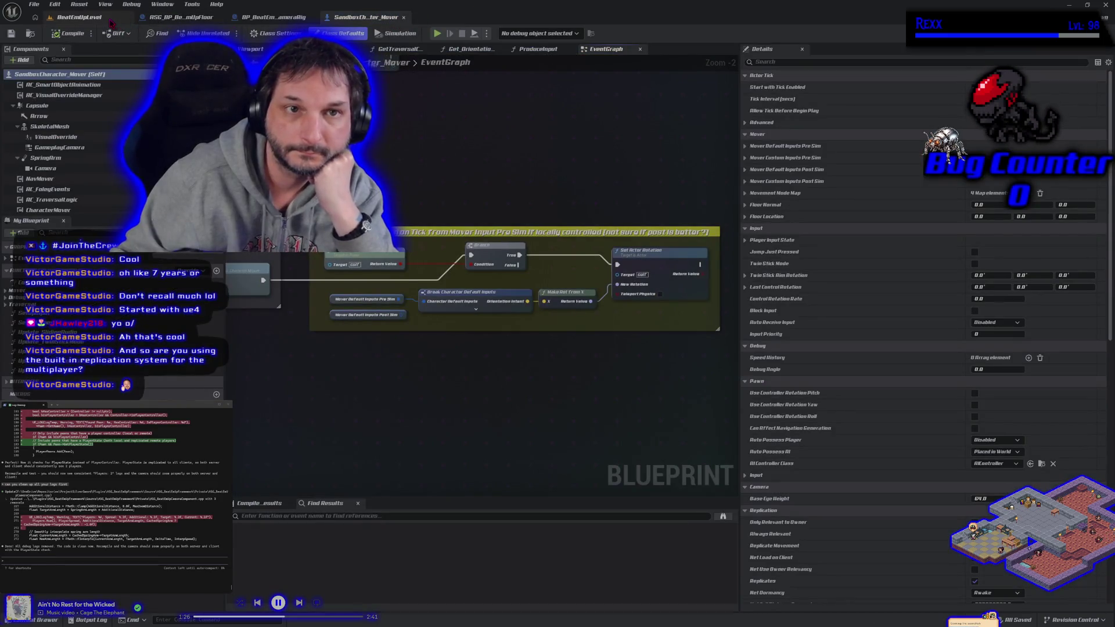
- Play-test BeatEmUpLevel with two clients, stop the session, and close the editor
left_click(88, 16)
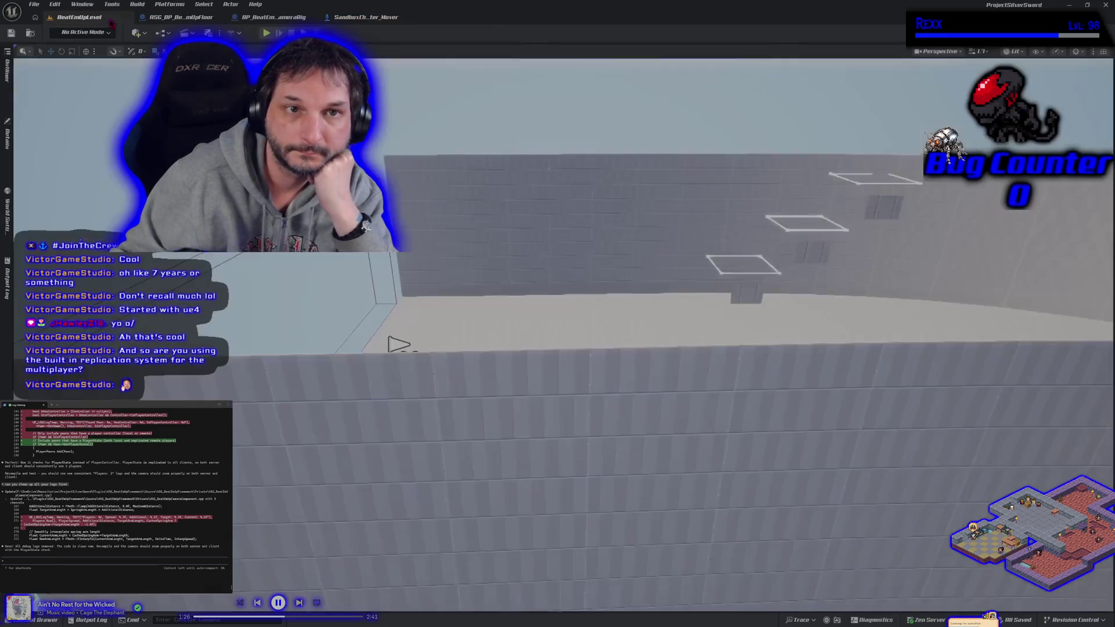
left_click(266, 33)
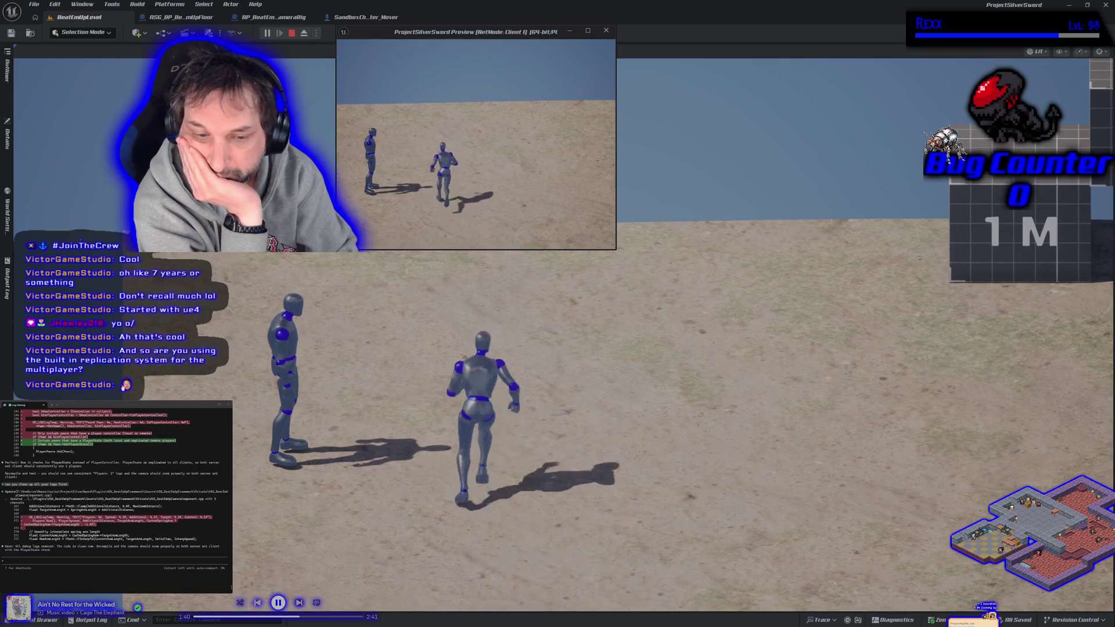
left_click(339, 63)
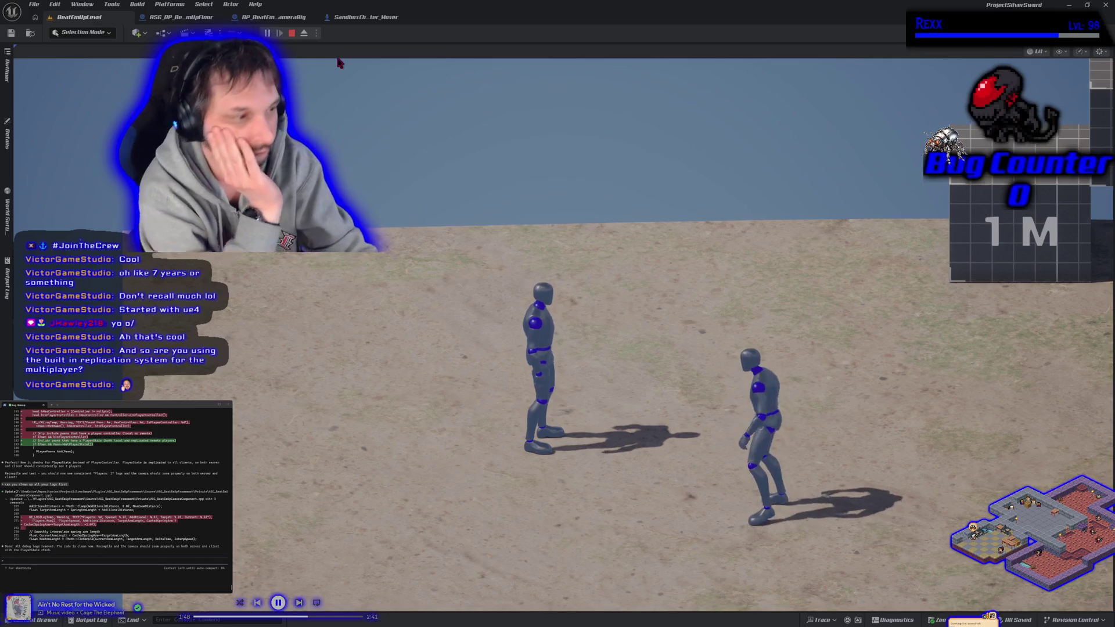
key("Escape")
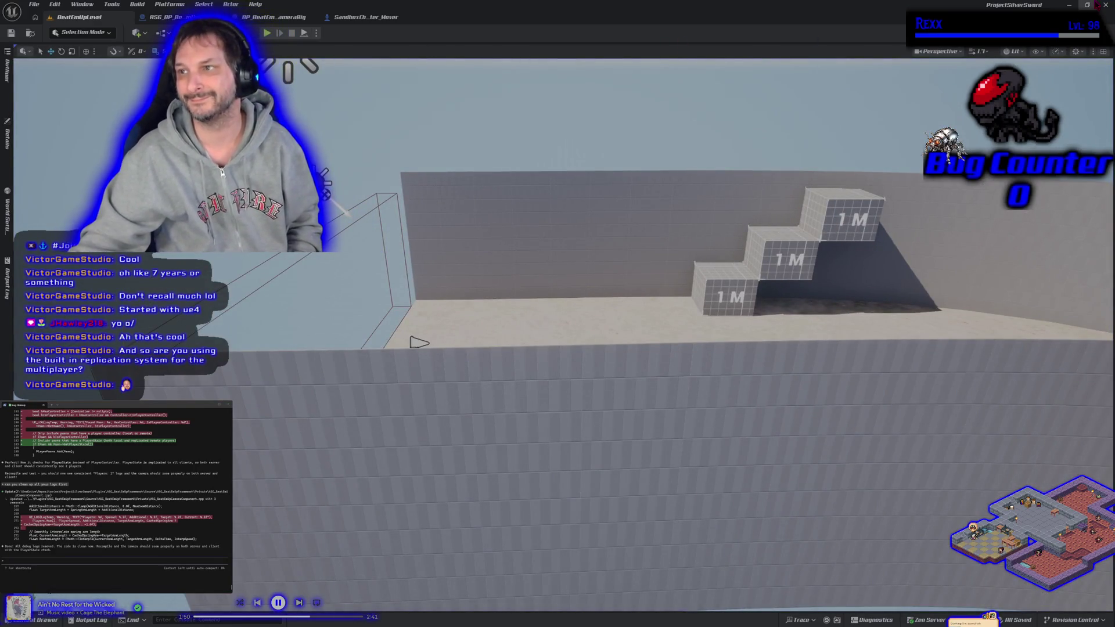
left_click(1106, 5)
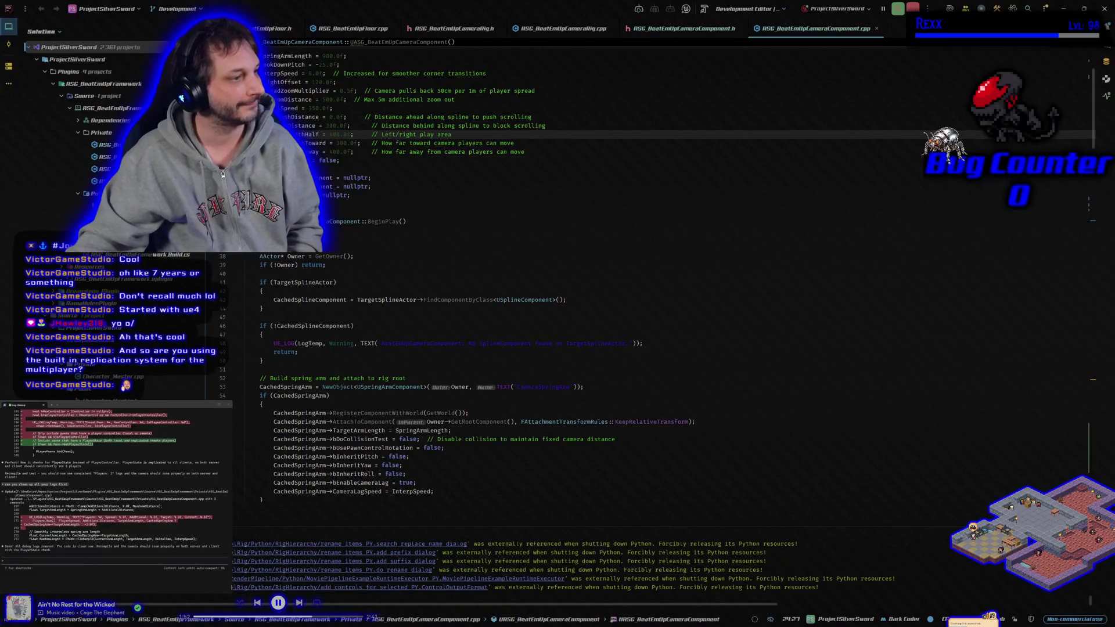
- Report that camera zoom still fails, approve Claude Code's camera component edit, and rebuild
type("exit")
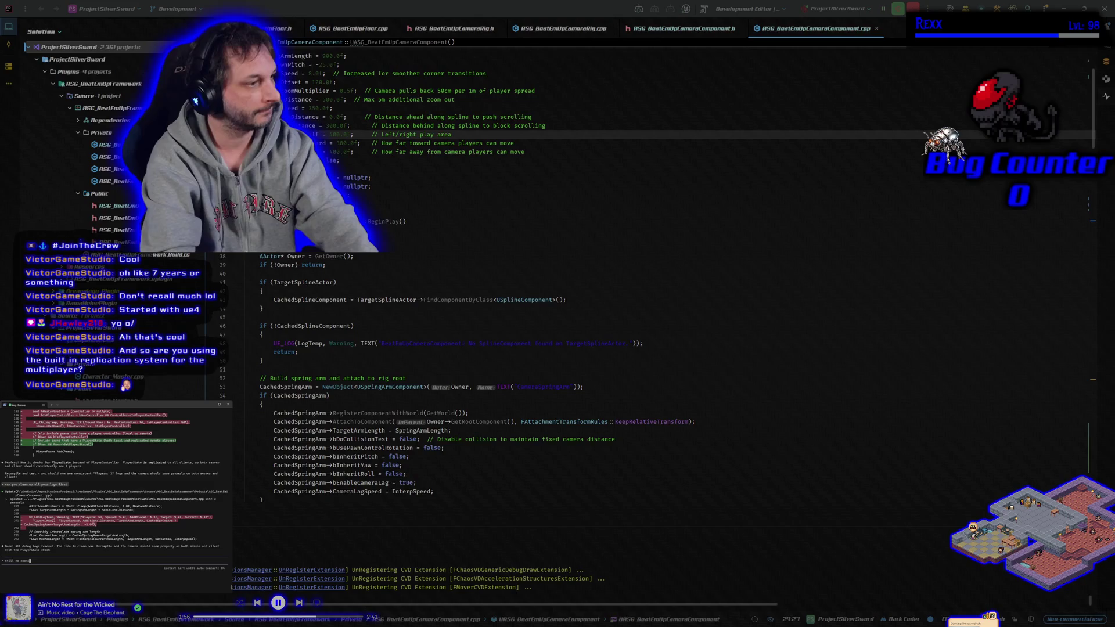
key("Return")
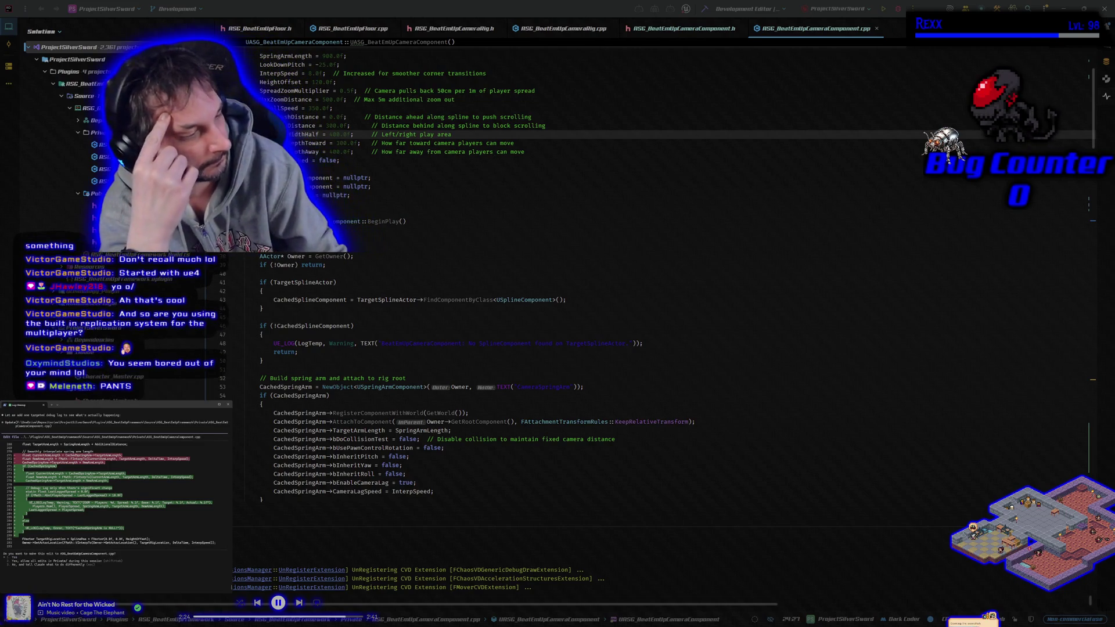
key("Return")
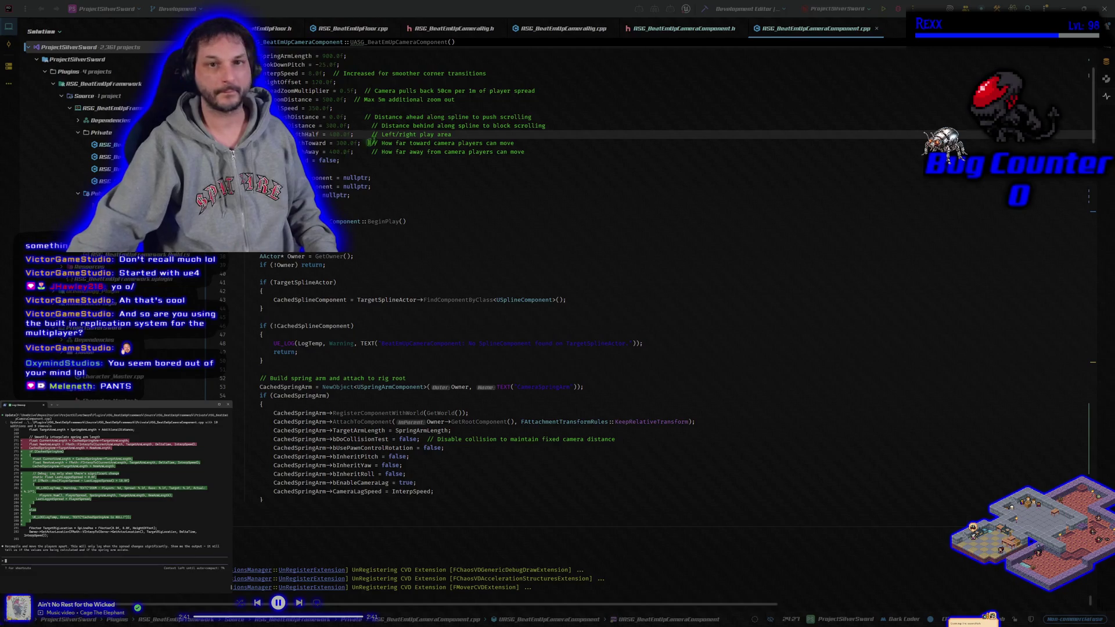
key("ctrl+shift+b")
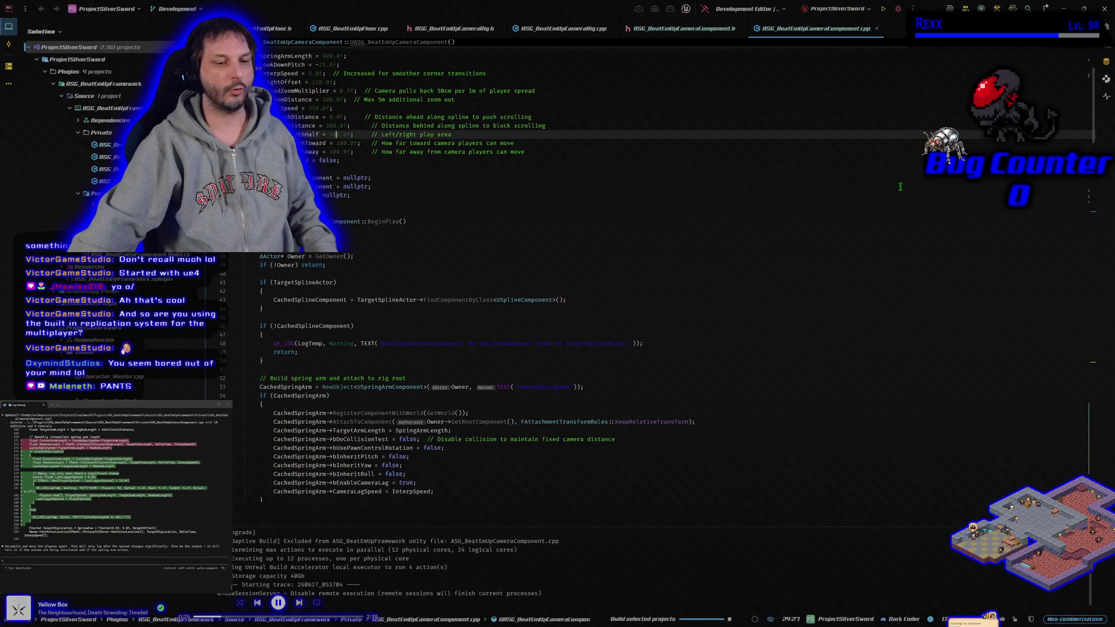
- Rebuild the project and launch ProjectSilverSword.uproject in a Rider debug session
left_click(899, 10)
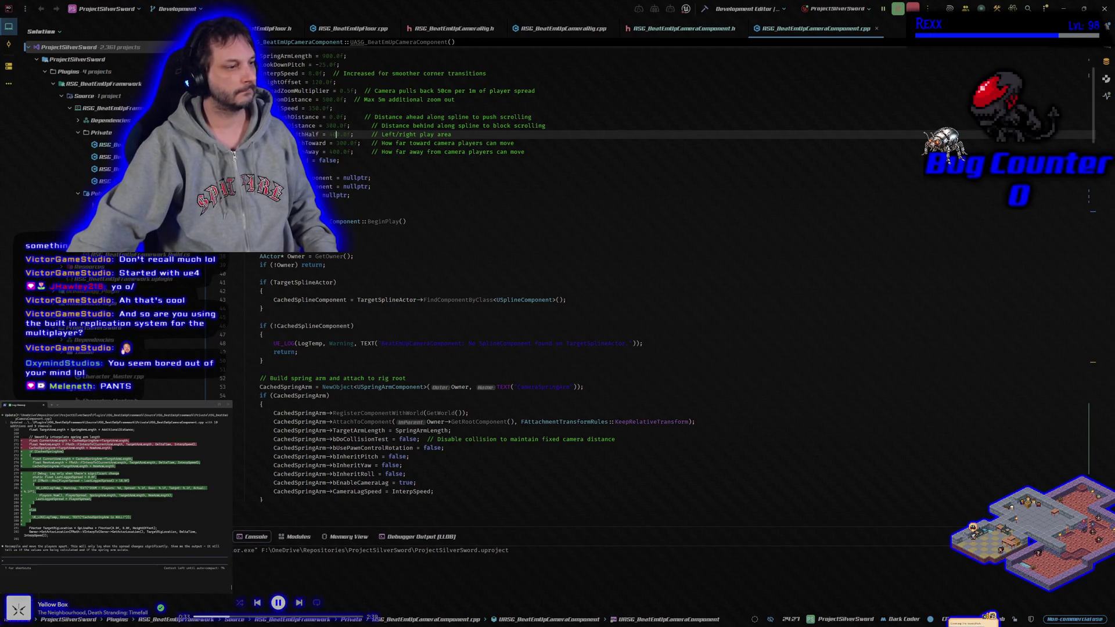
key("alt+Tab")
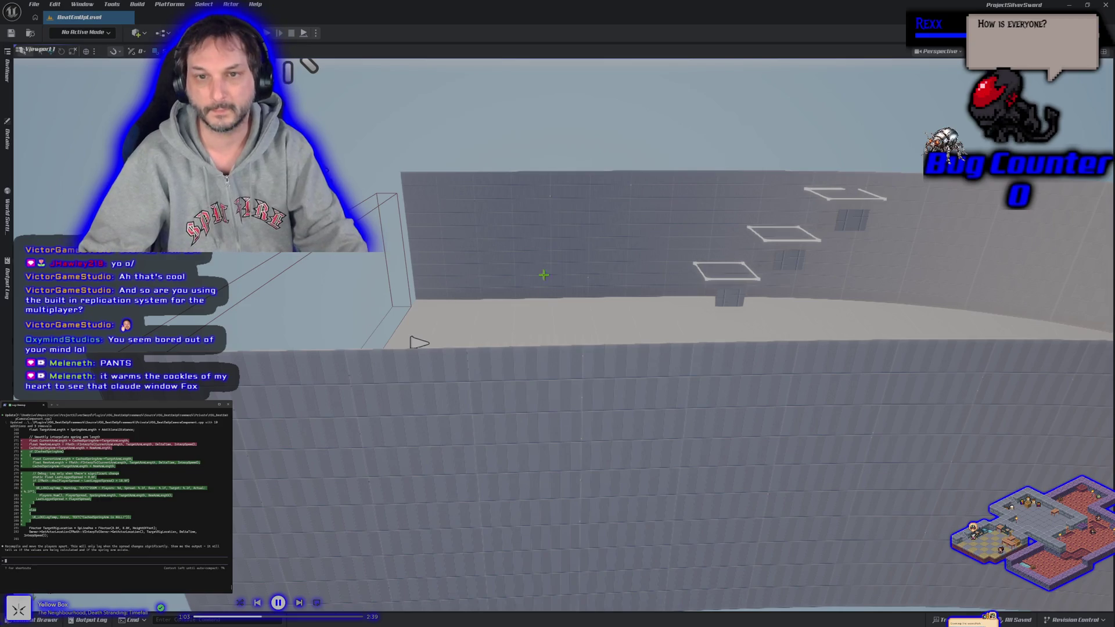
- Let the editor finish loading, then end the running play session
key("Escape")
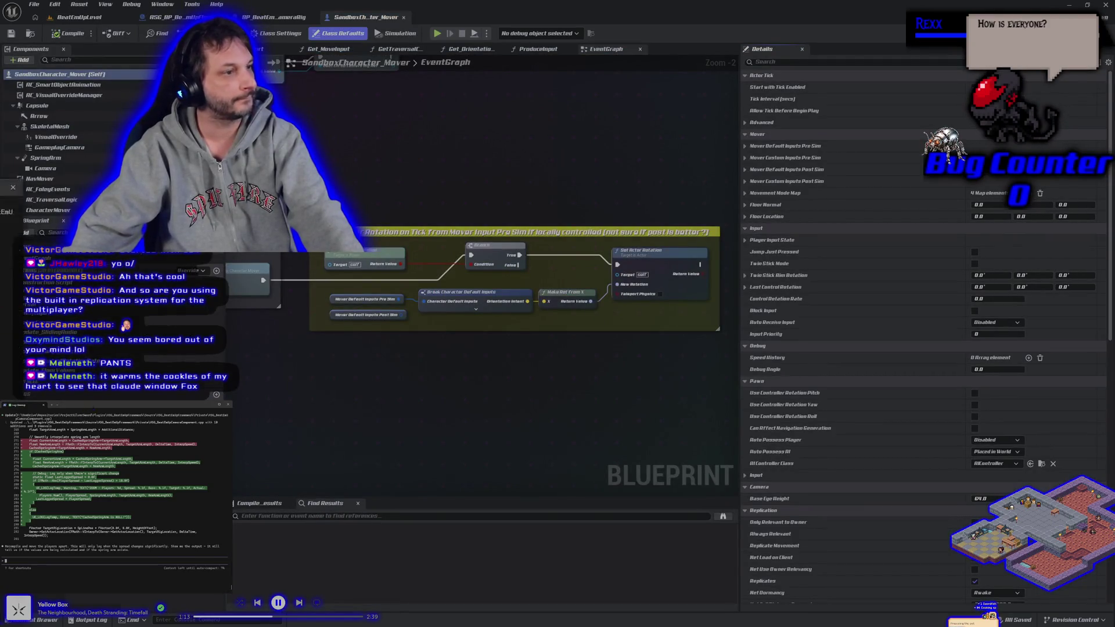
left_click(390, 281)
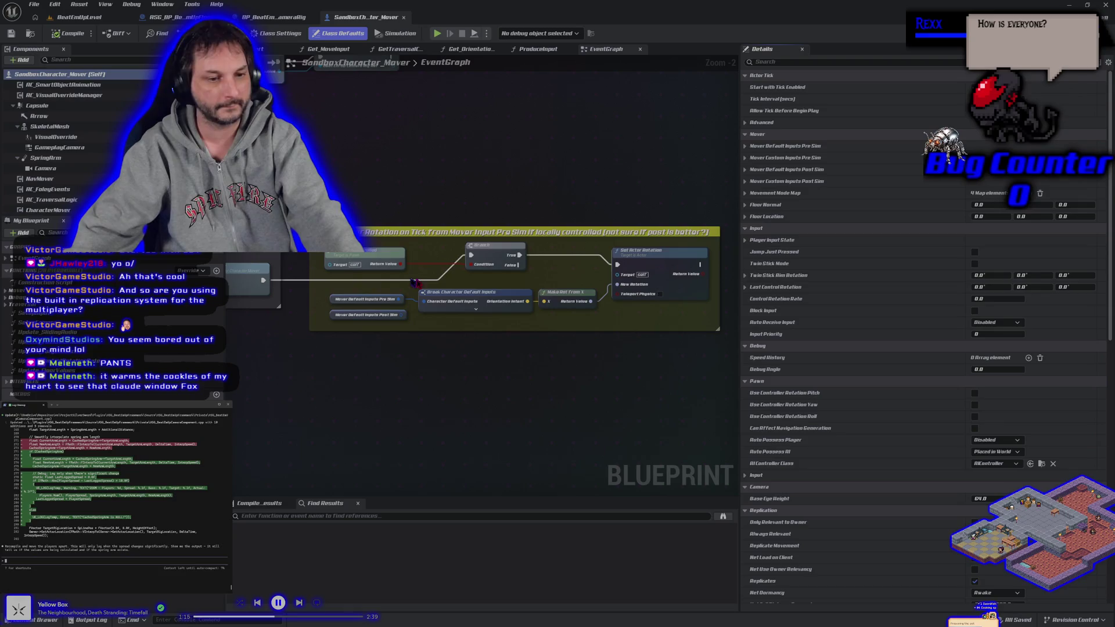
left_click(76, 17)
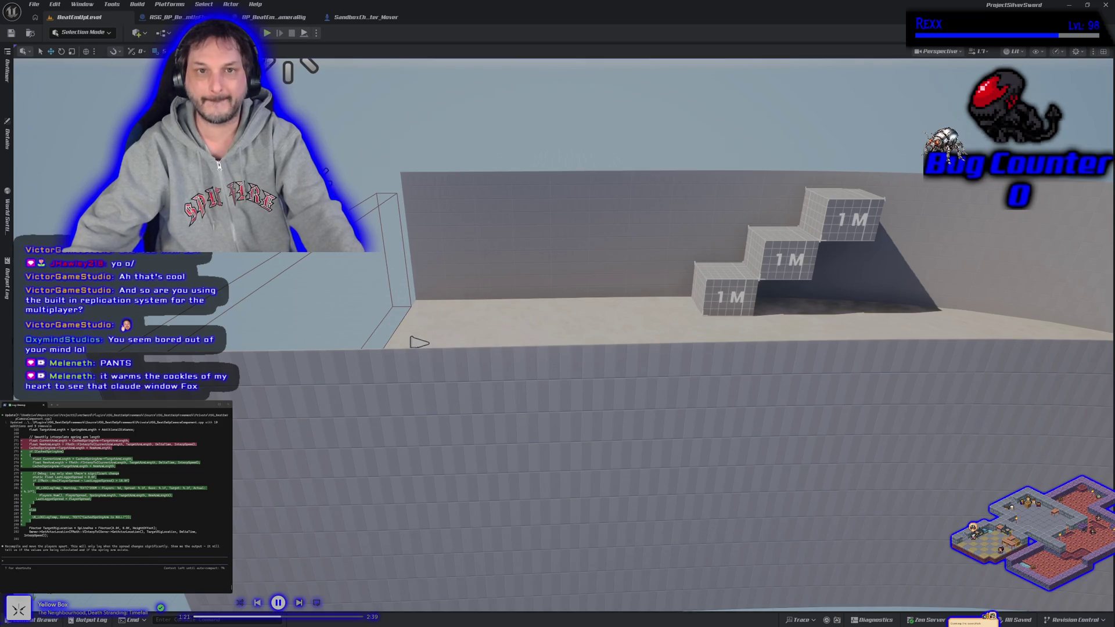
- Play-test multiplayer, running the character right with D and left with A, then stop
left_click(268, 34)
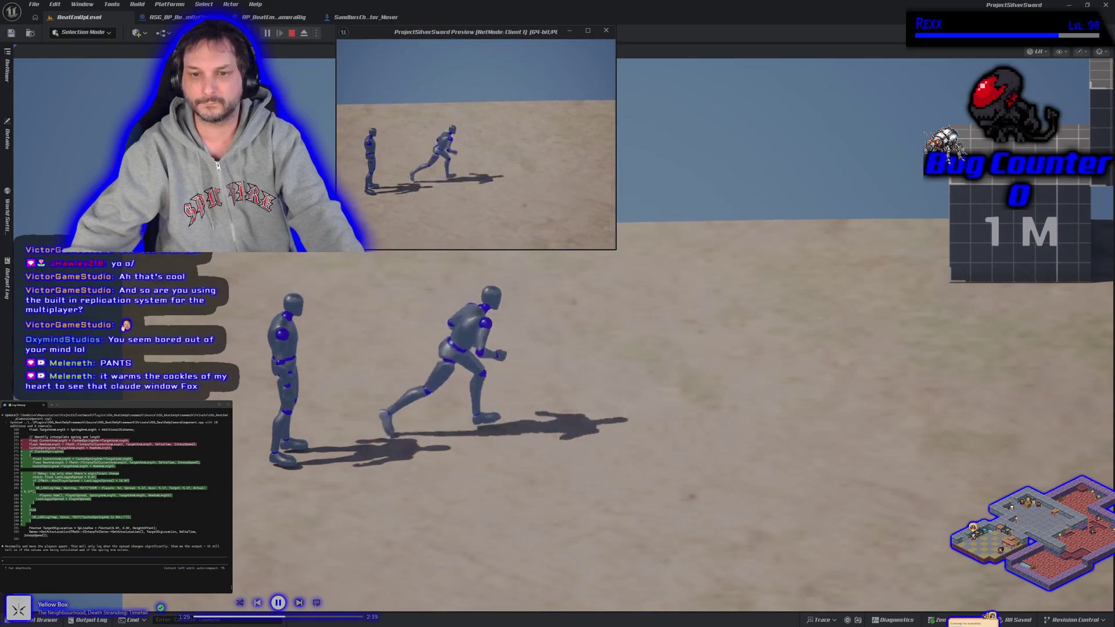
key("d")
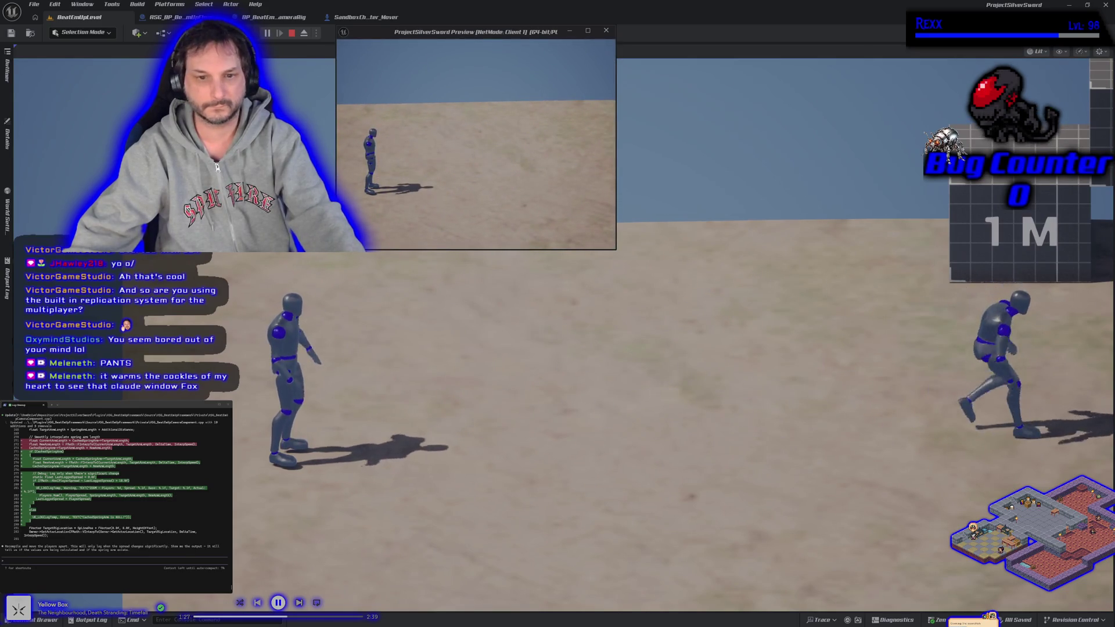
key("alt+Tab")
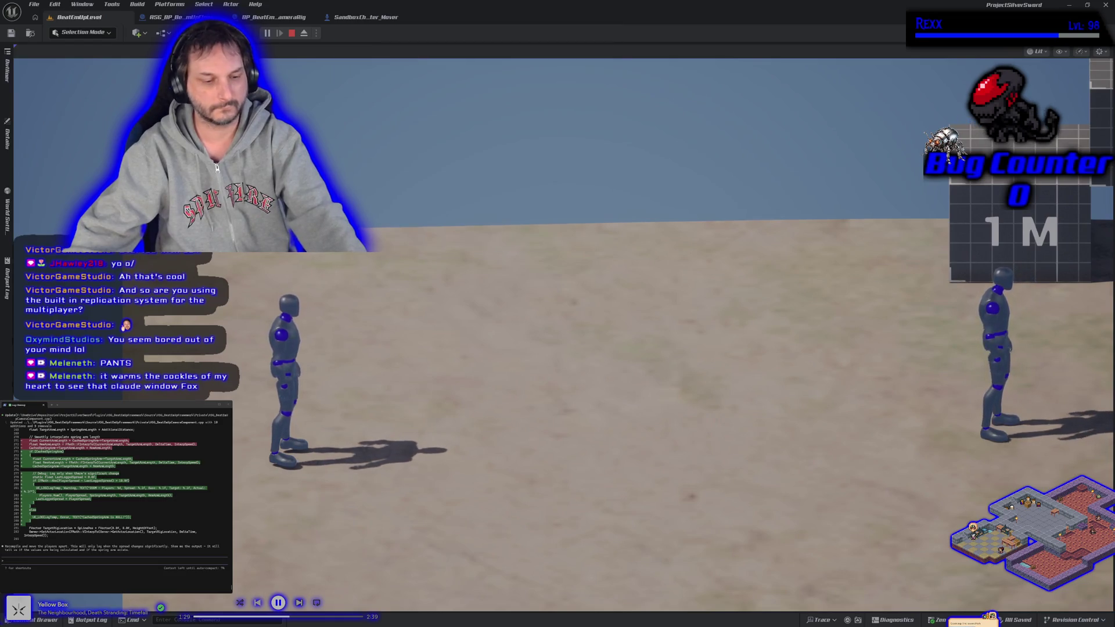
key("a")
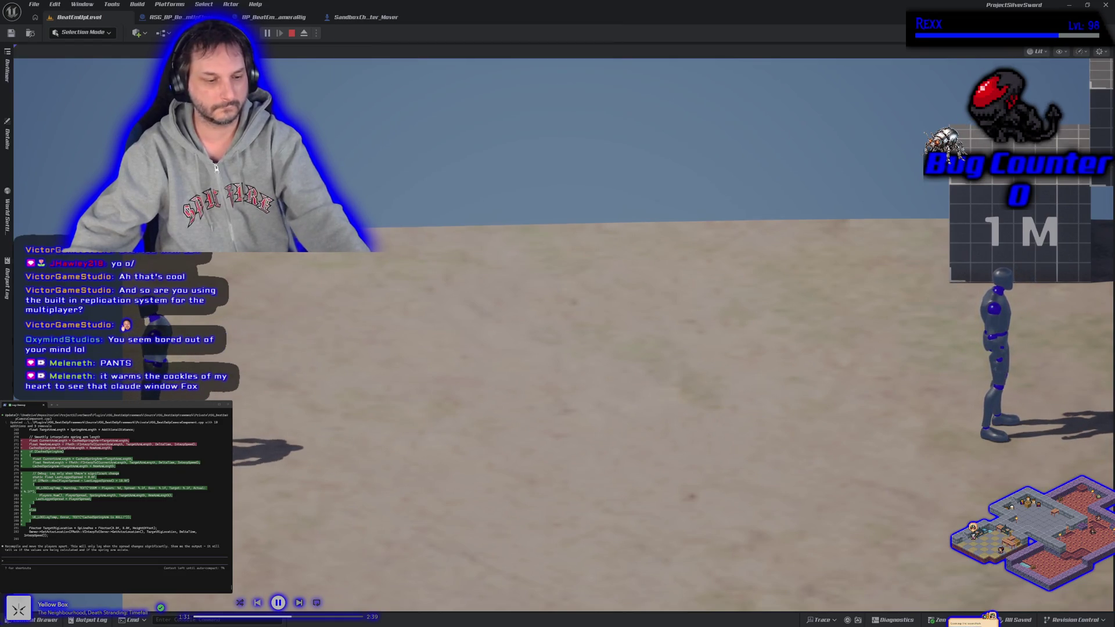
key("Escape")
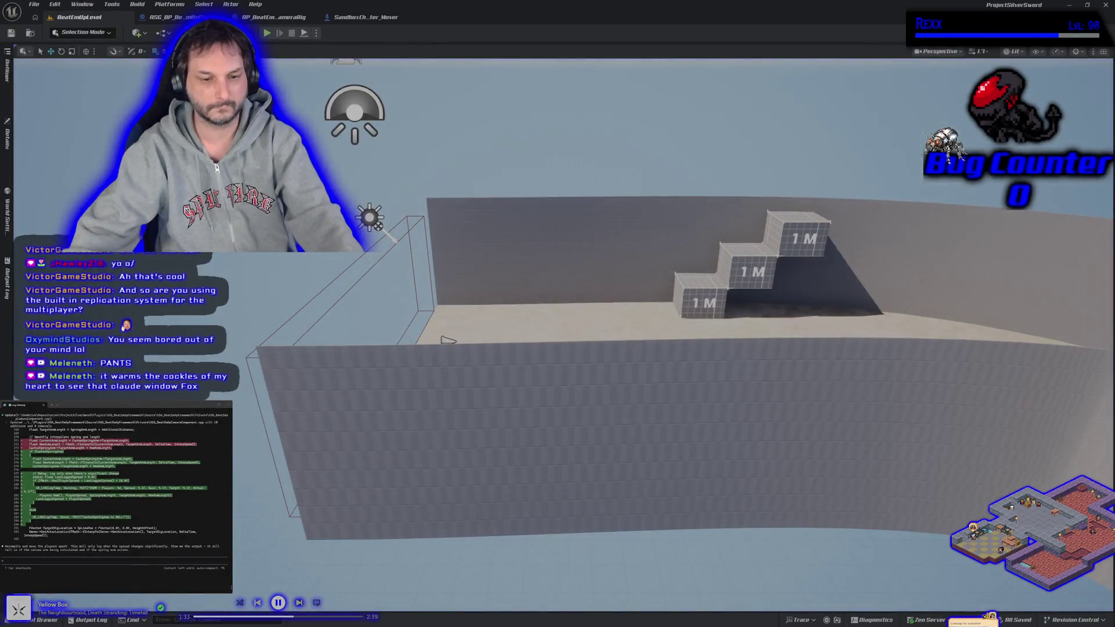
left_click(88, 620)
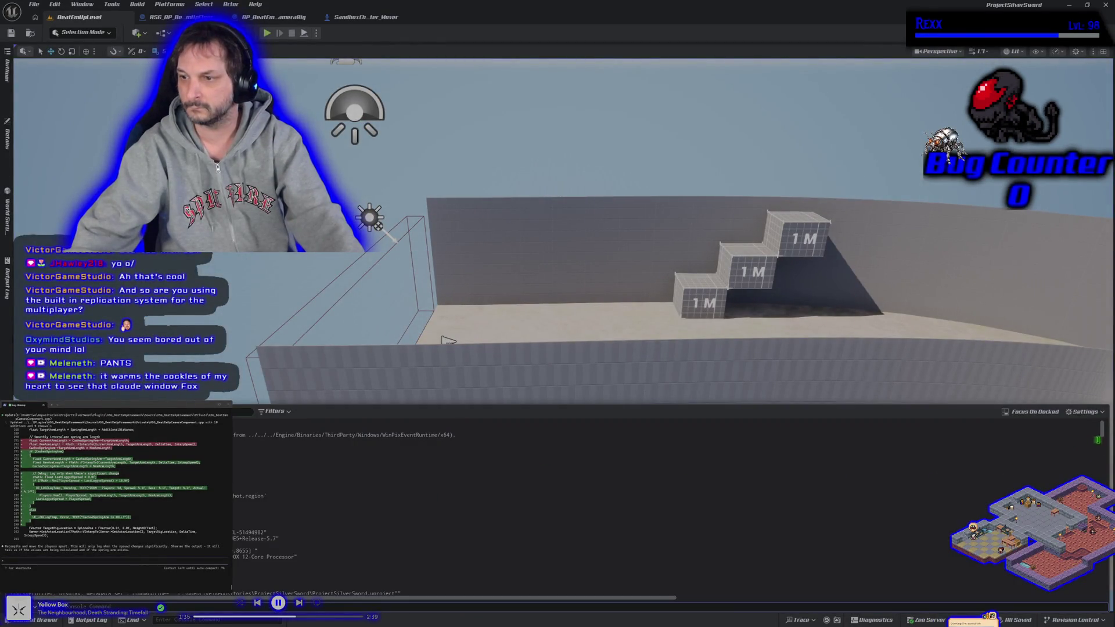
- Copy the mover location-mismatch warnings from the Output Log and paste them into Claude Code
left_click_drag(1105, 442, 1096, 591)
scroll(795, 561, "up", 3)
mouse_move(796, 558)
left_mouse_down()
mouse_move(235, 533)
mouse_move(236, 412)
left_mouse_up()
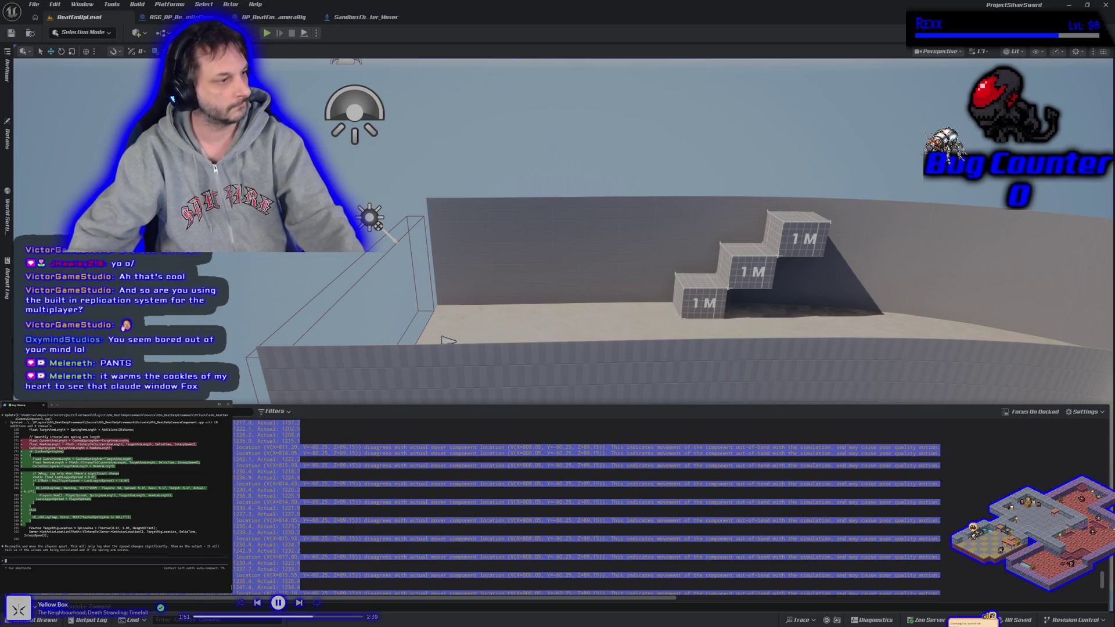
key("ctrl+v")
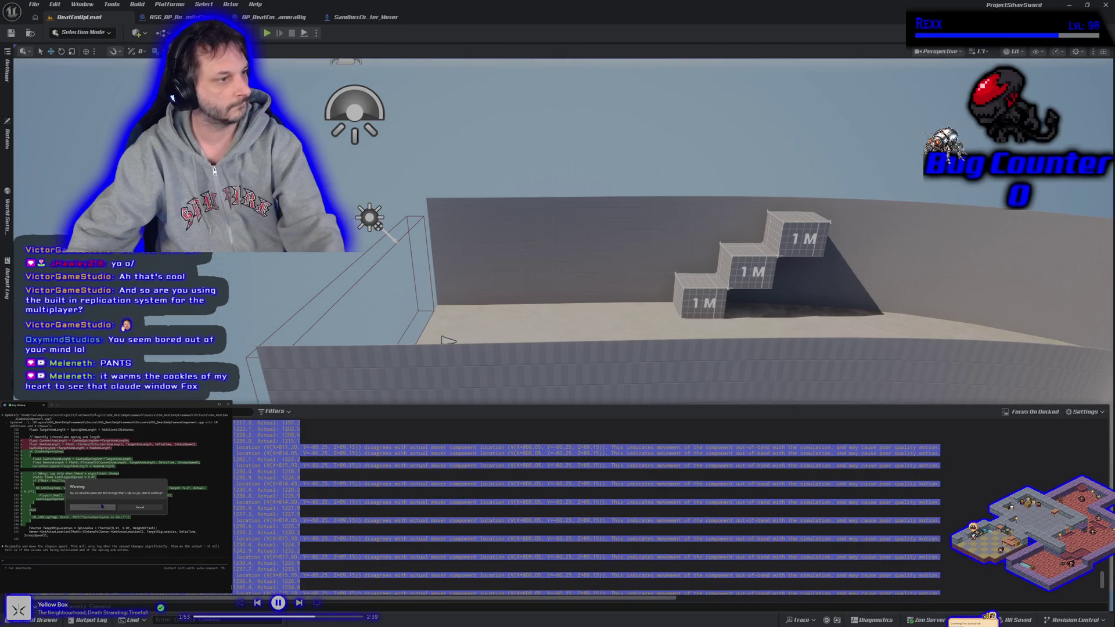
key("Return")
key("Return")
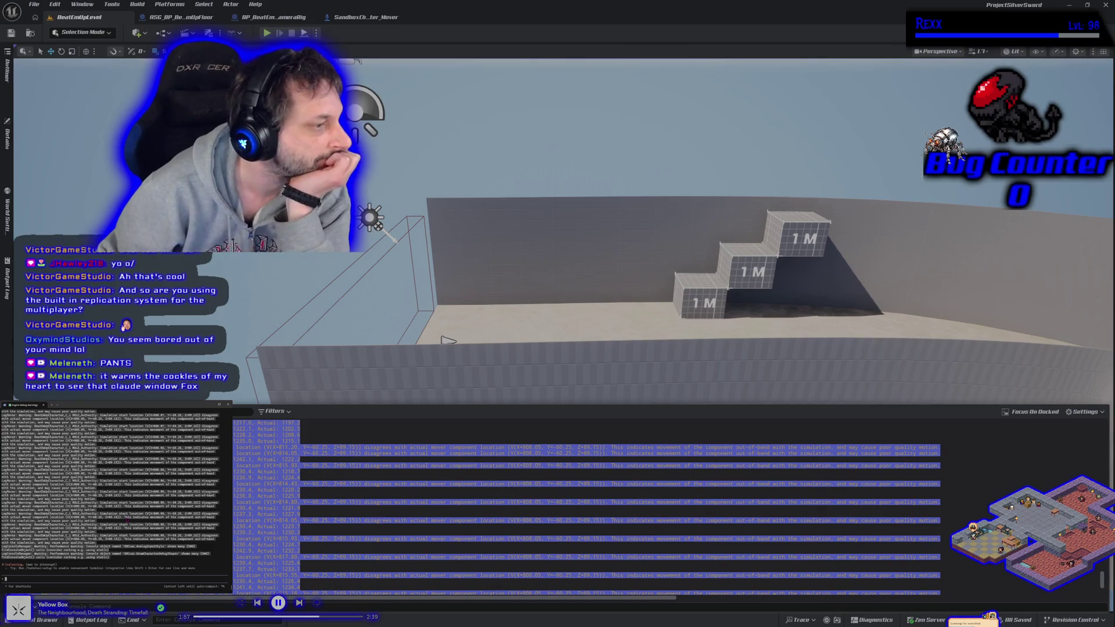
left_click(300, 488)
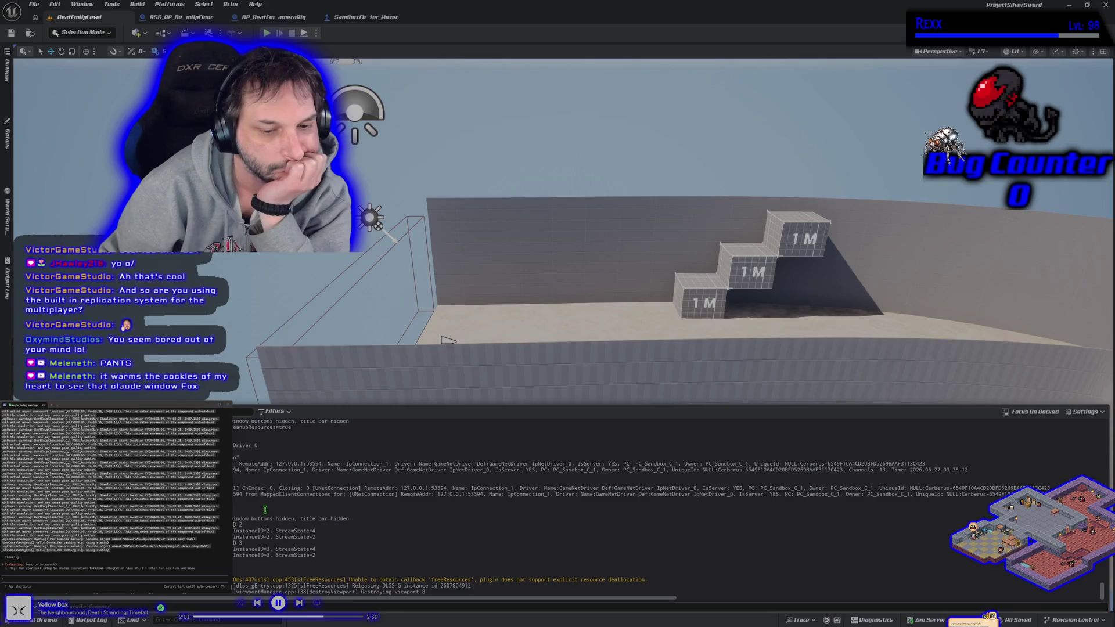
scroll(267, 511, "up", 5)
scroll(268, 509, "up", 15)
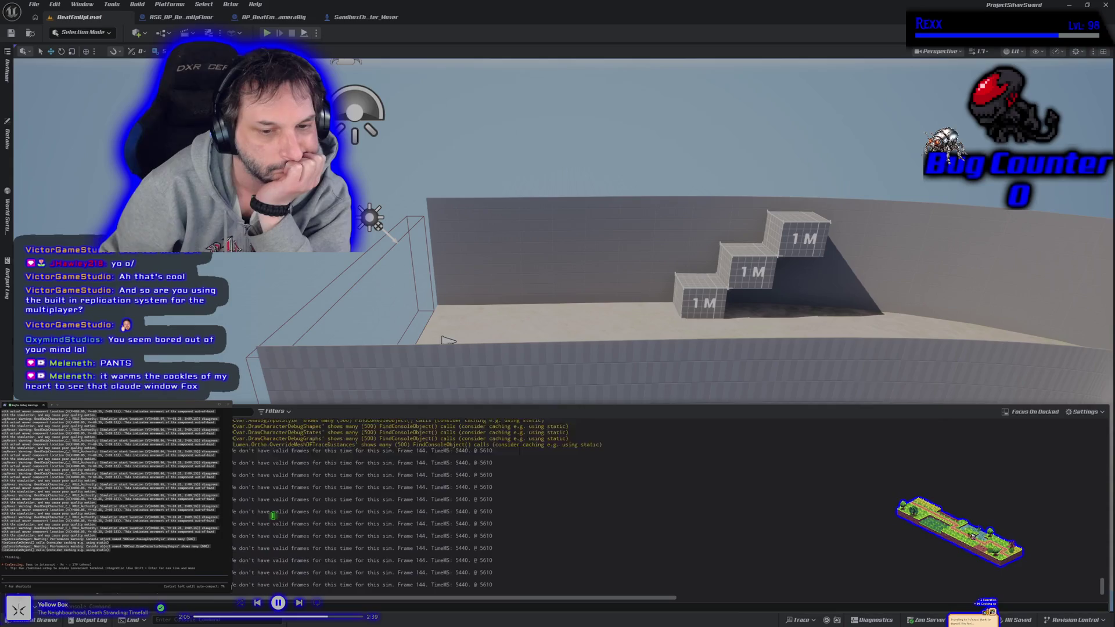
scroll(273, 516, "up", 4)
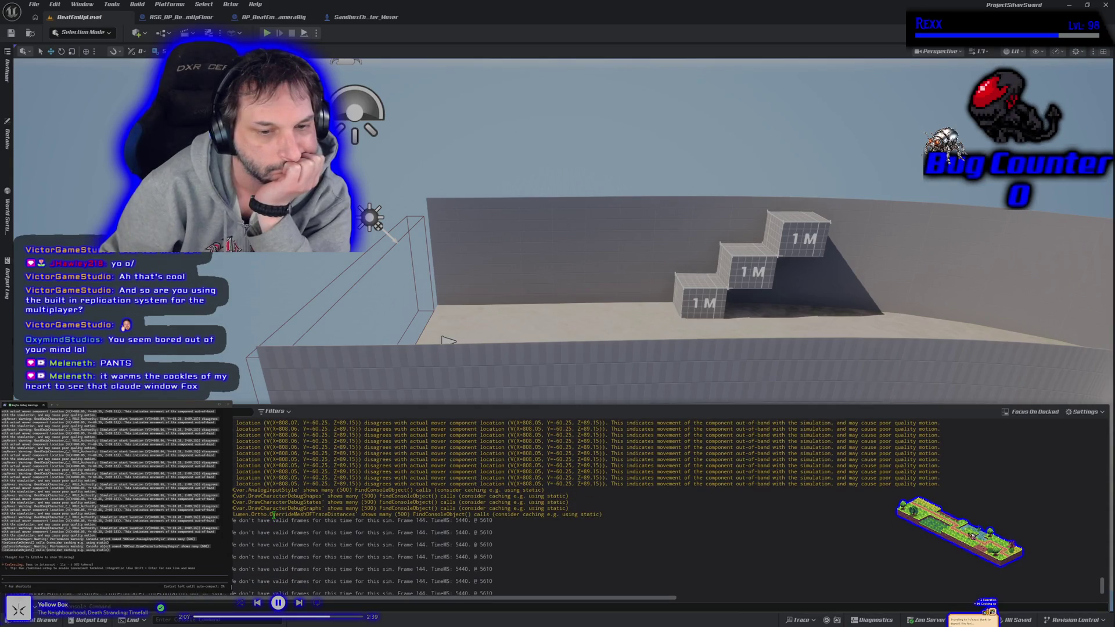
scroll(273, 514, "up", 3)
scroll(273, 514, "down", 5)
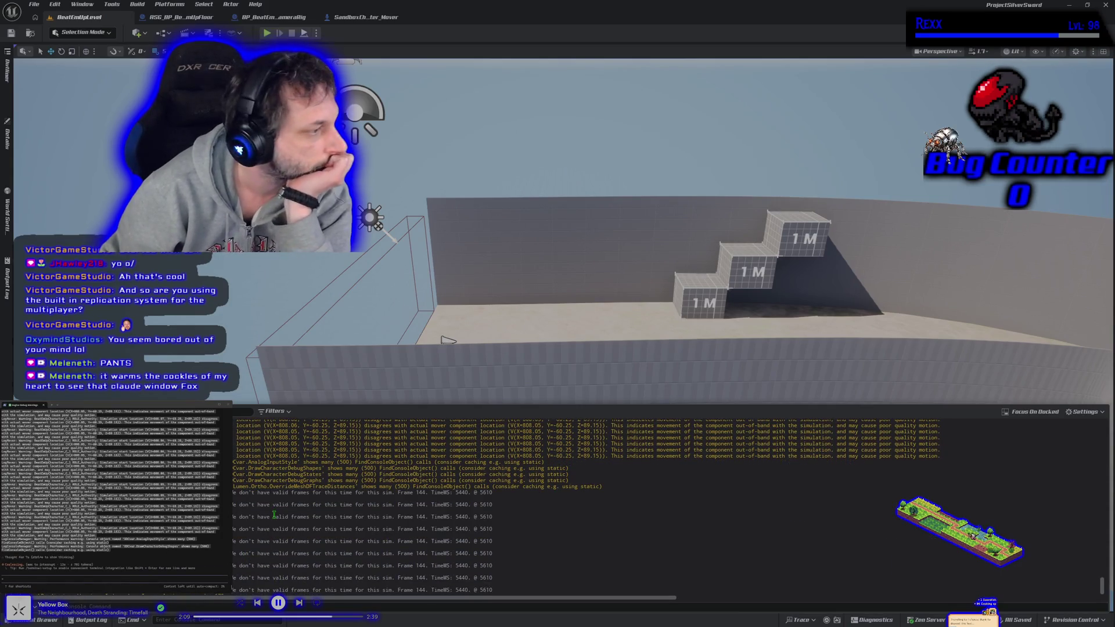
scroll(274, 514, "down", 3)
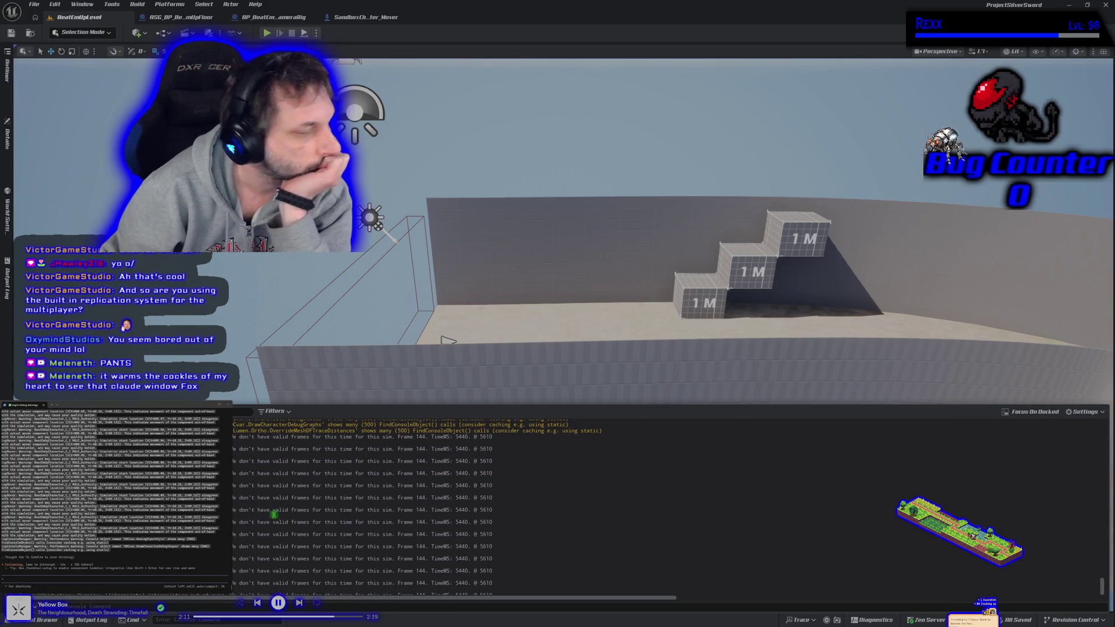
scroll(274, 515, "down", 3)
scroll(273, 515, "down", 5)
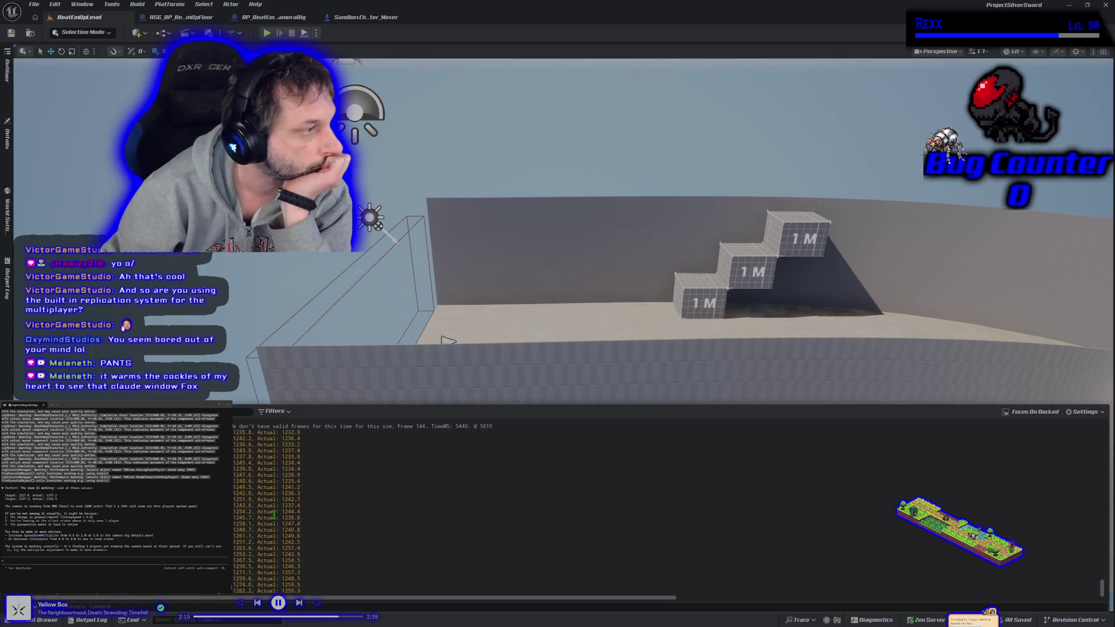
scroll(274, 515, "down", 2)
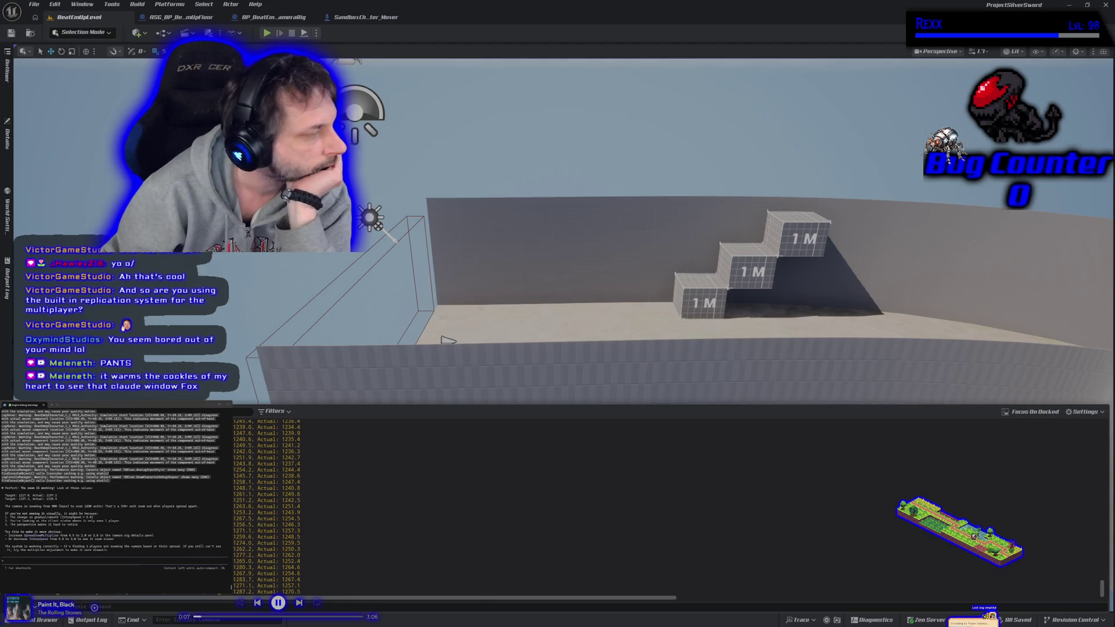
left_click_drag(403, 332, 375, 273)
- Set the camera rig's Beat Em Up Camera Component Interp Speed to 2
left_click(390, 275)
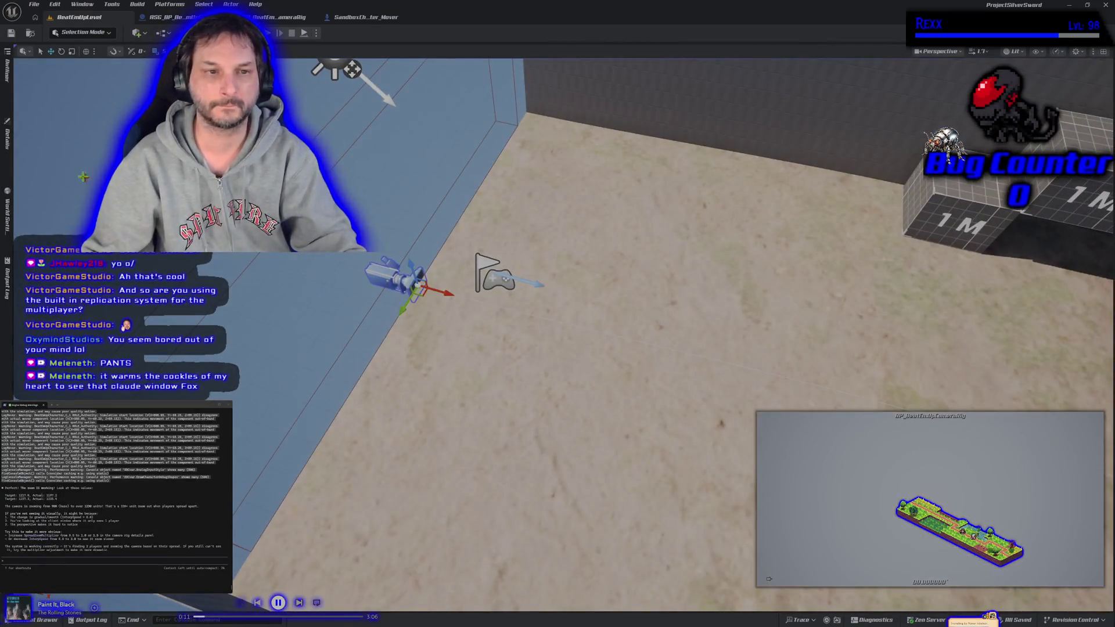
left_click(11, 145)
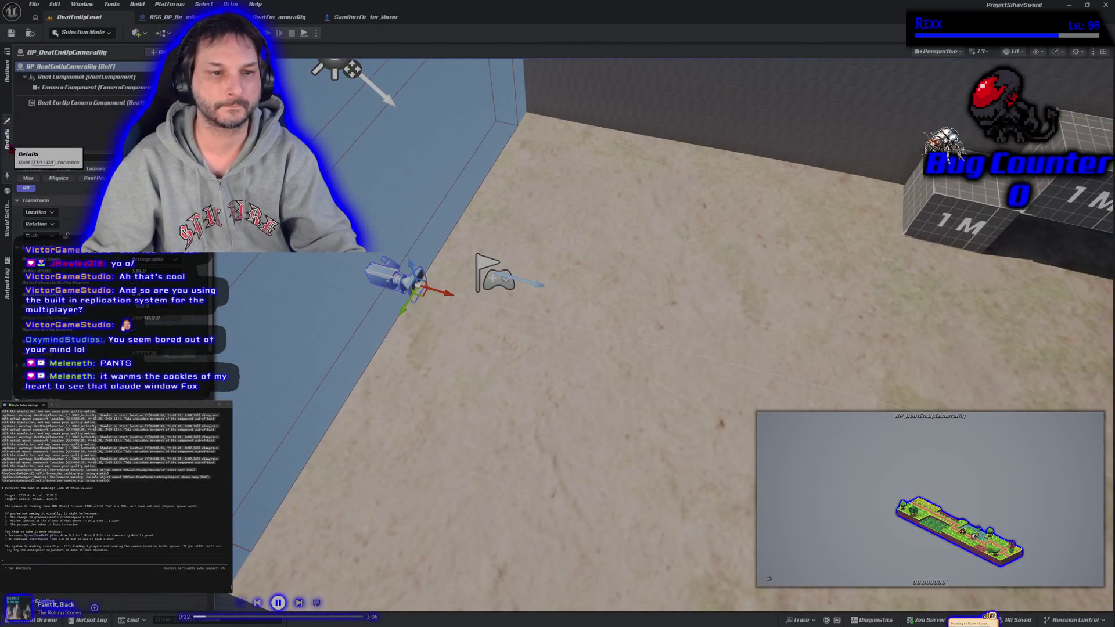
left_click(93, 103)
type("2")
key("Return")
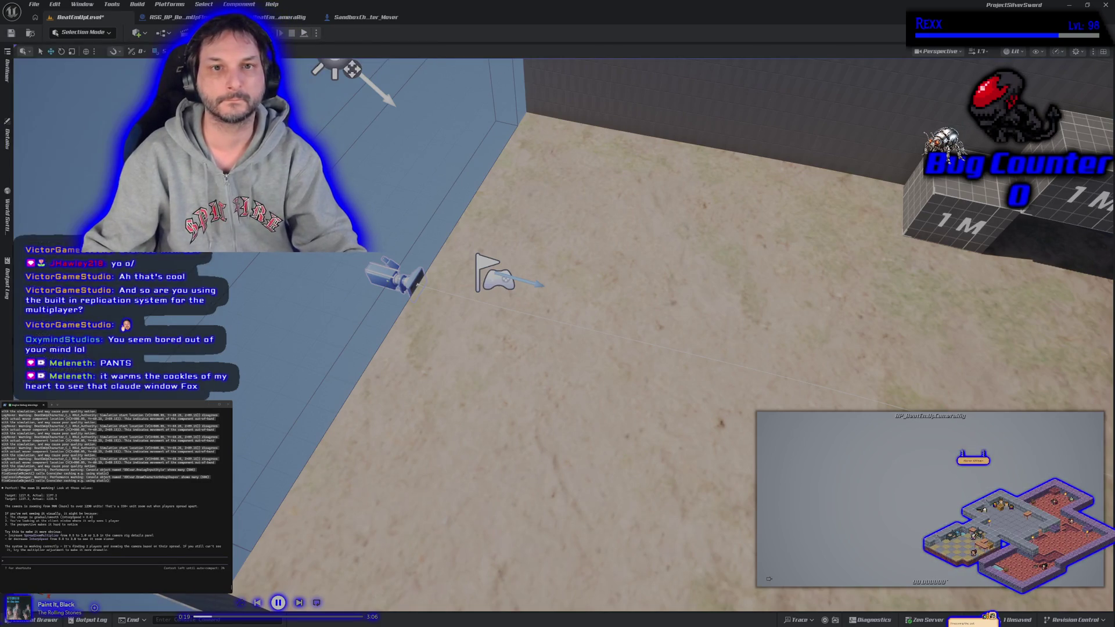
- Playtest a two-player session, running the character right, left, right and forward, then stop
key("alt+p")
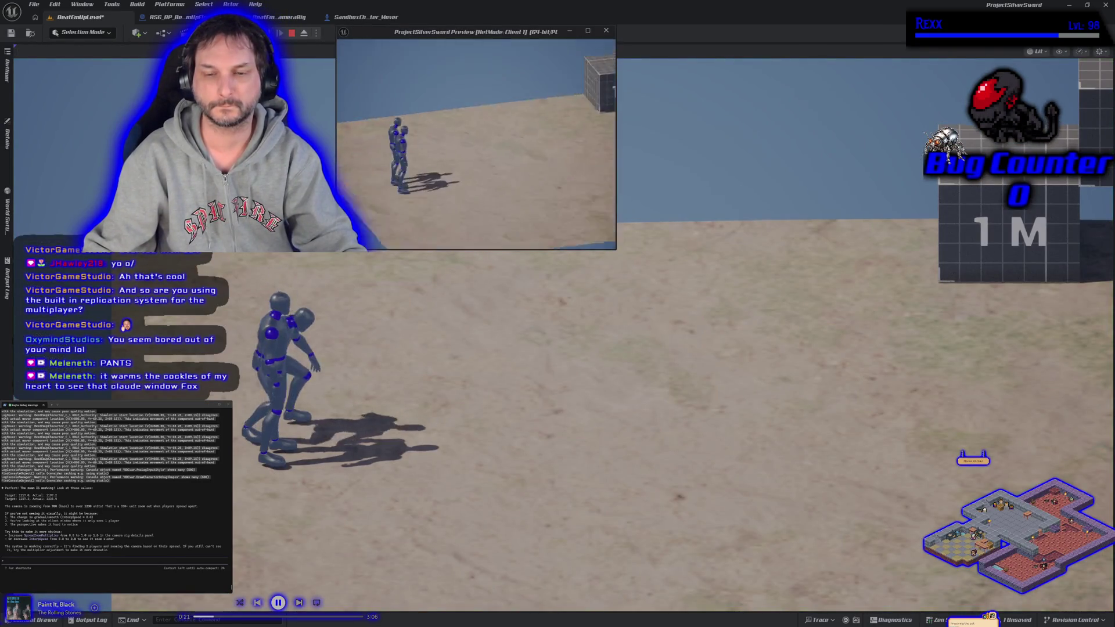
key("d")
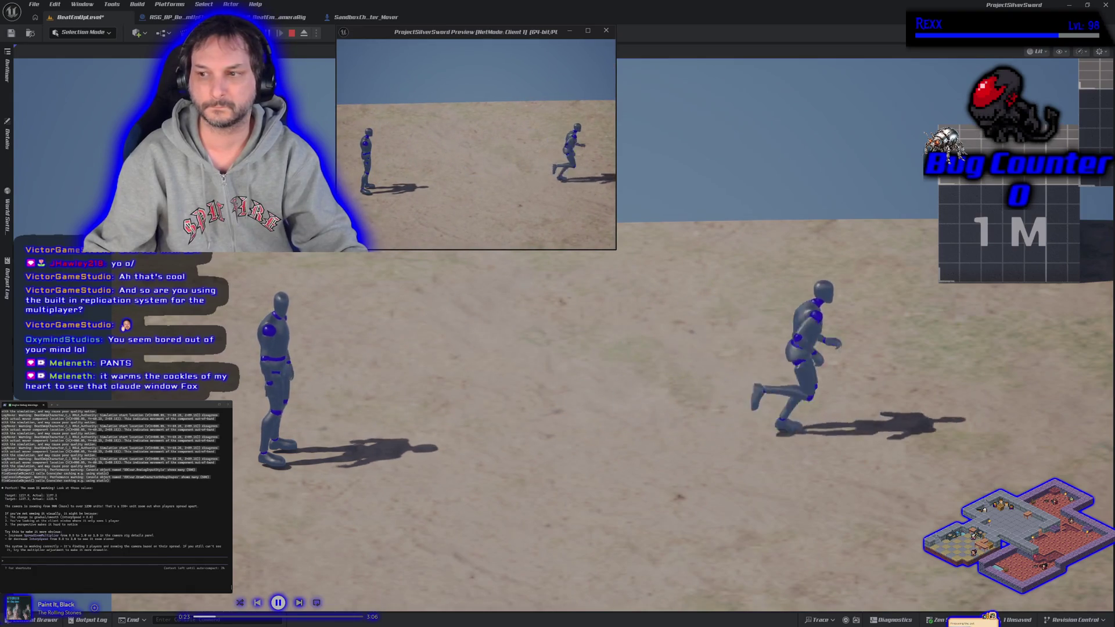
key("a")
key("a")
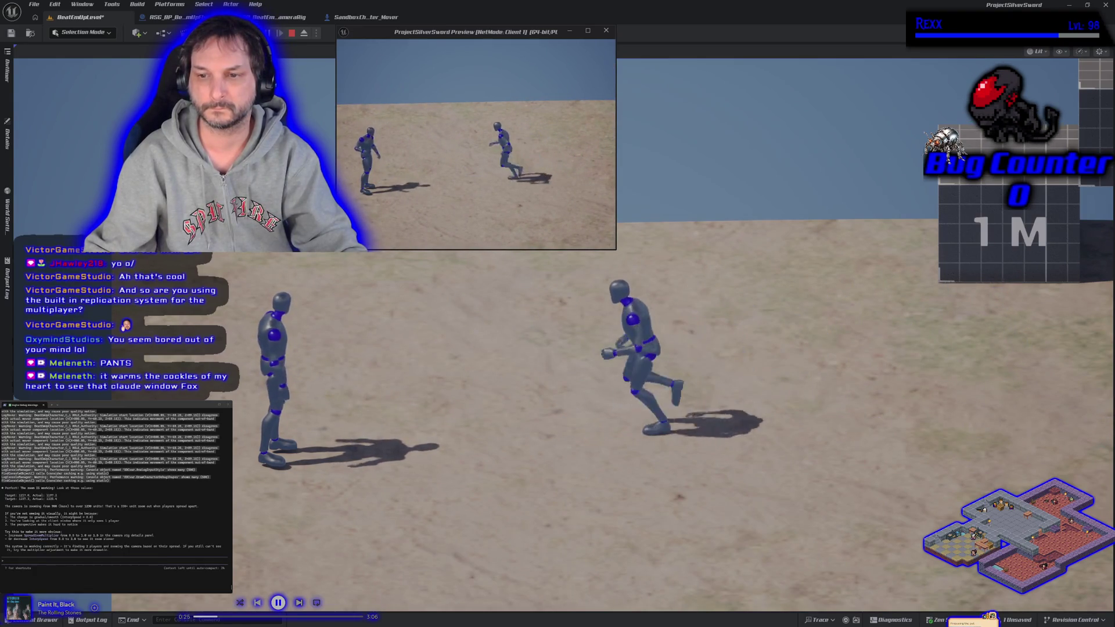
key("d")
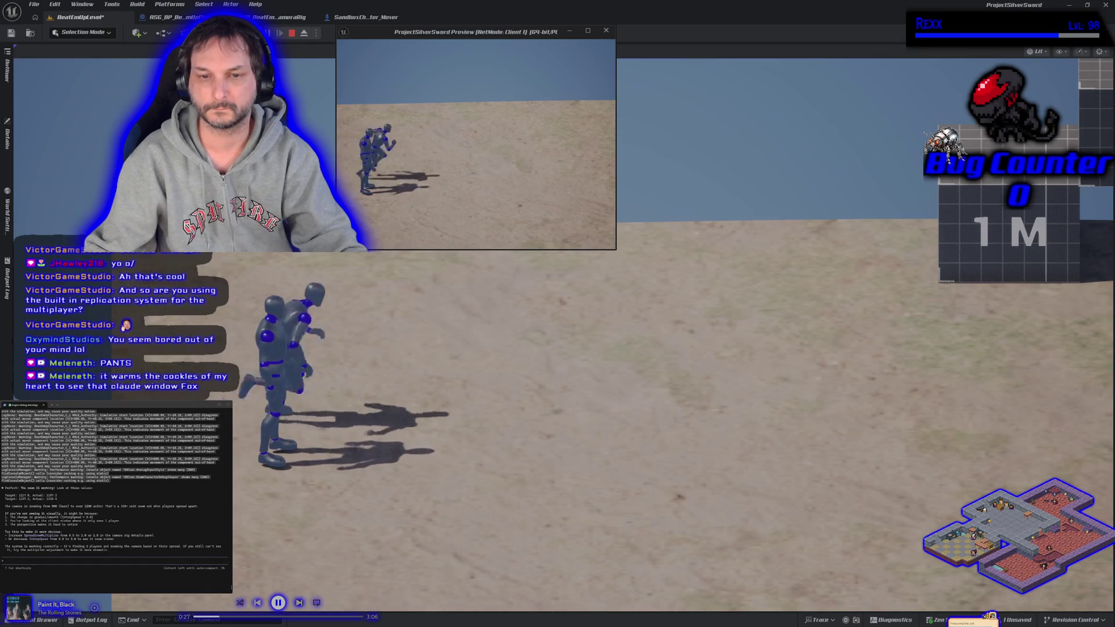
key("w")
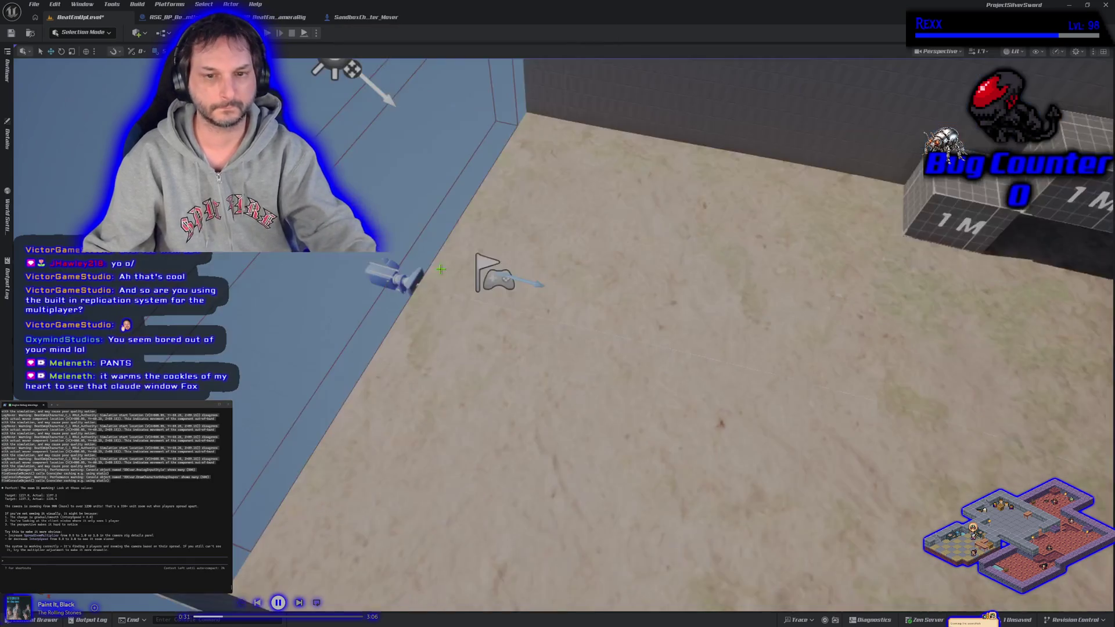
key("Escape")
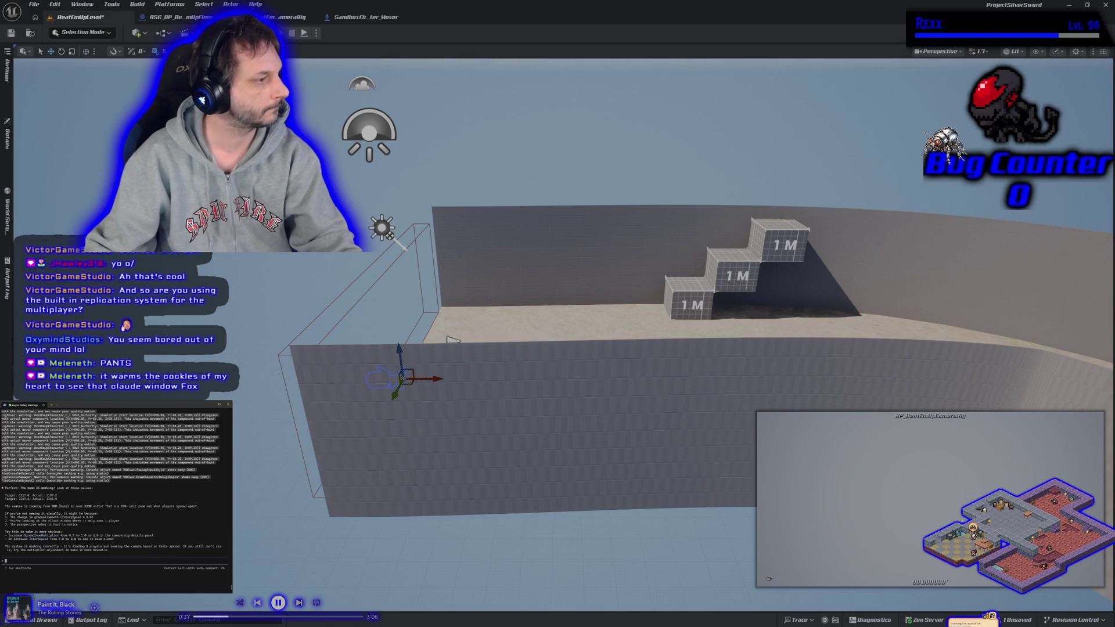
- Tell the assistant the camera zoom still doesn't change at speed 2, then close the editor
type("t the spreadzoommultiplier to 3")
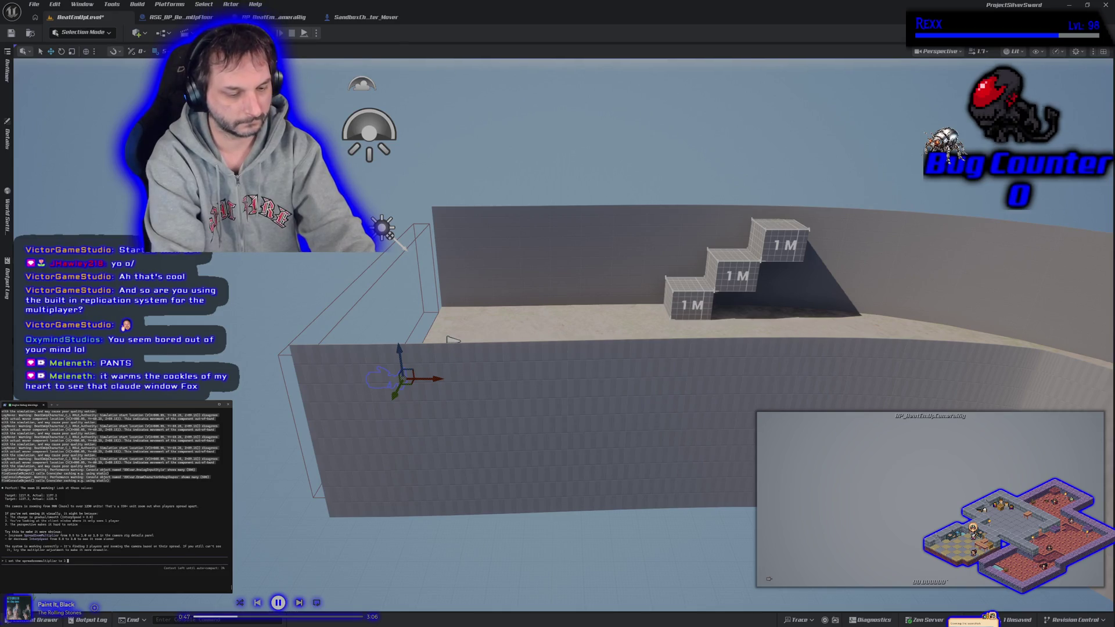
type("m")
type(" changes with the camera zoom")
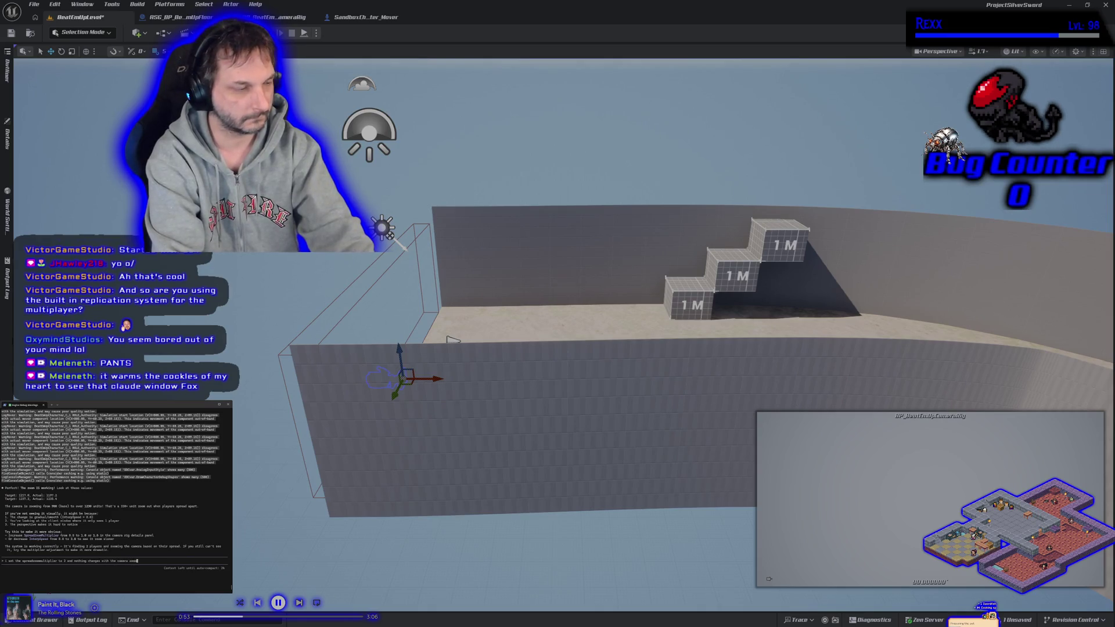
key("Return")
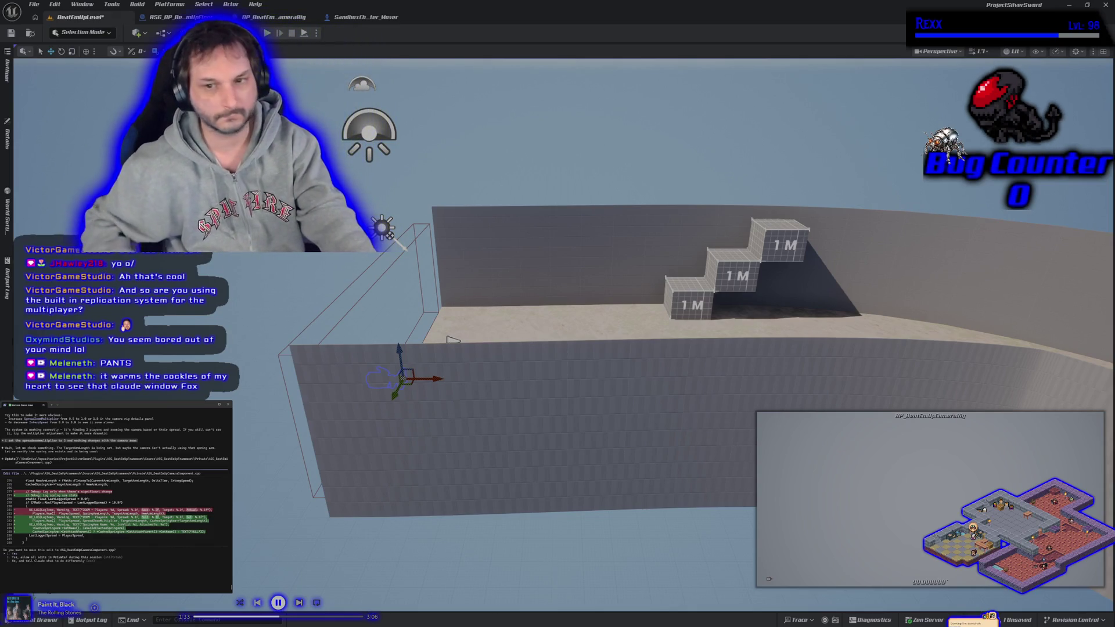
left_click(1104, 7)
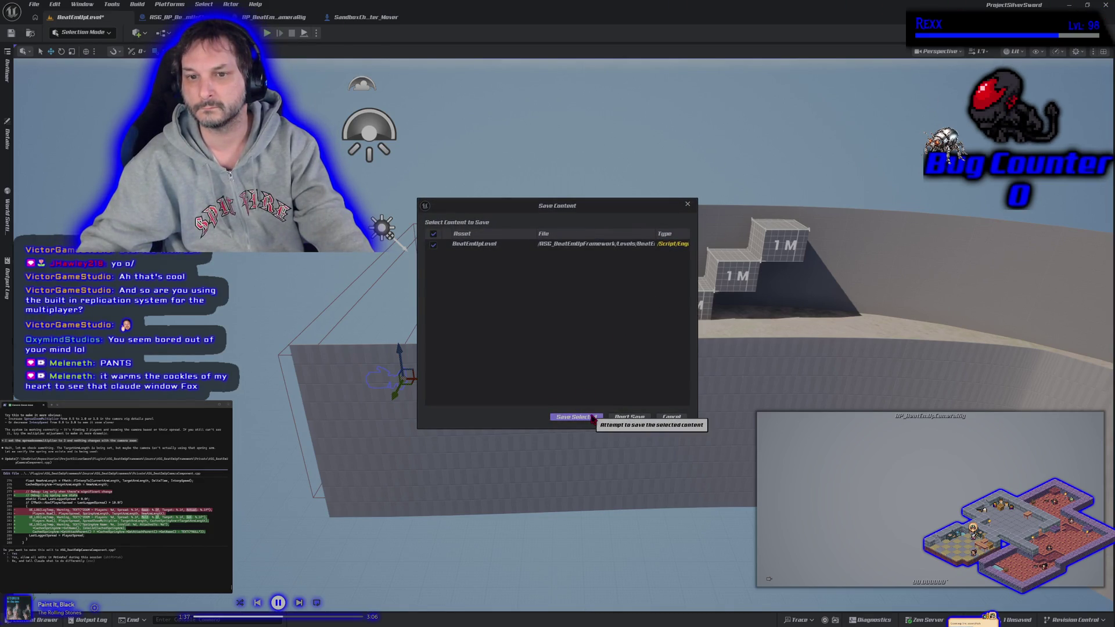
- Save the BeatEmUpLevel map via Save Selected so the editor finishes closing
left_click(626, 420)
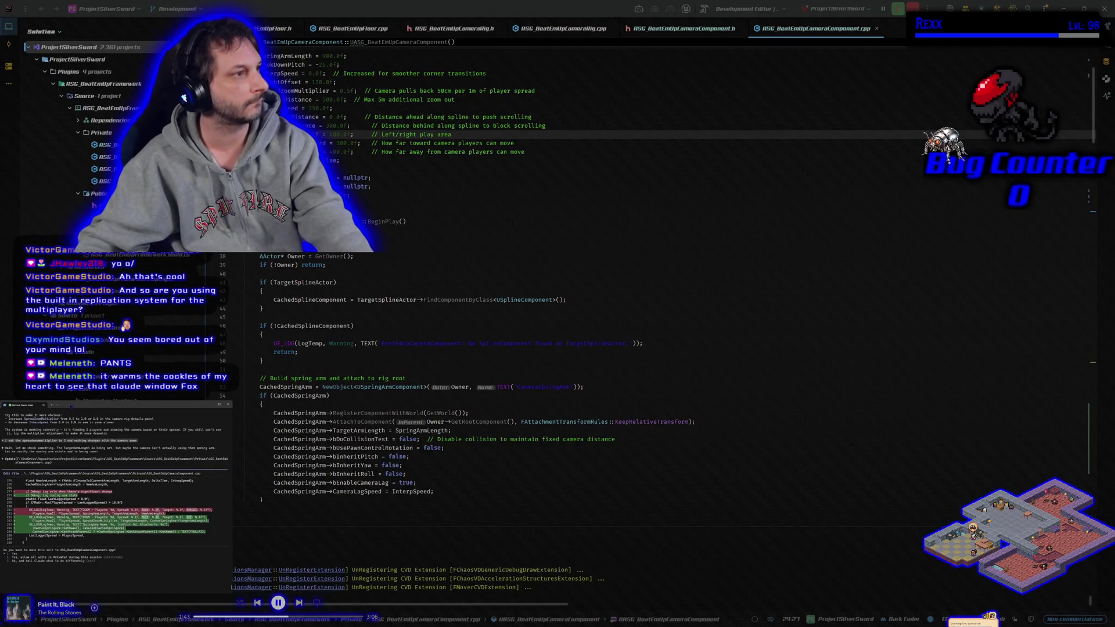
- Approve the assistant's camera component edit, rebuild, and relaunch the editor under the debugger
key("Return")
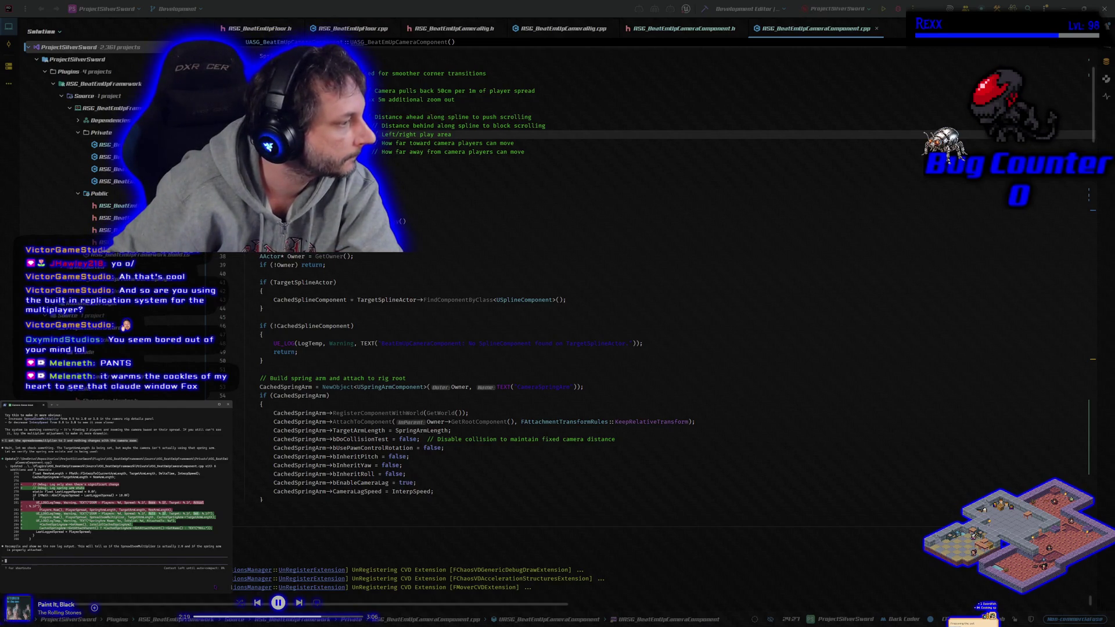
left_click(704, 9)
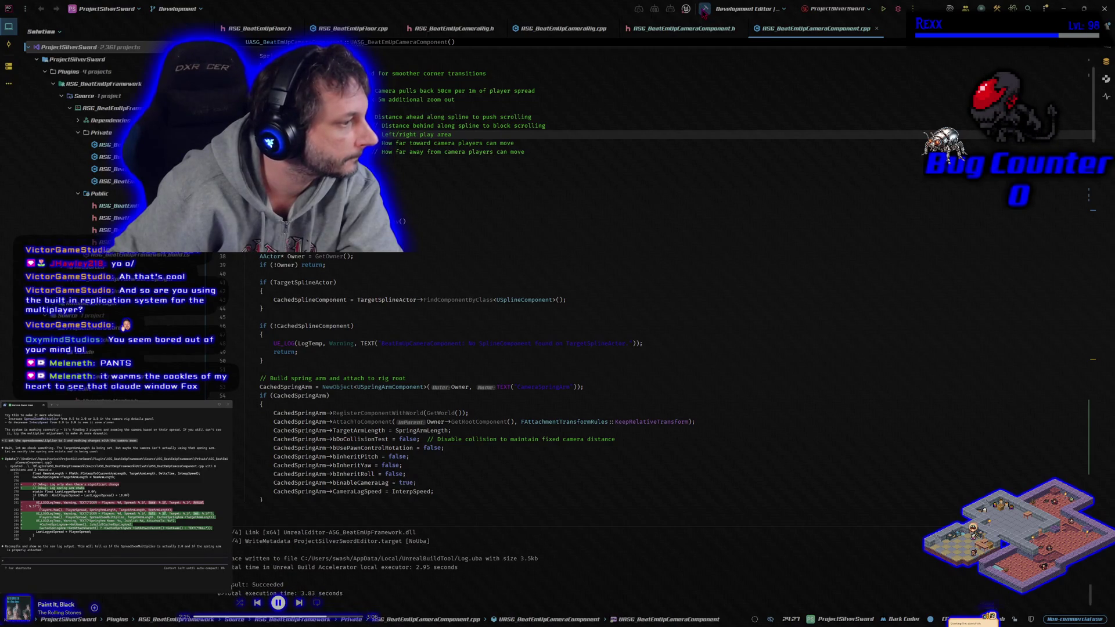
left_click(898, 9)
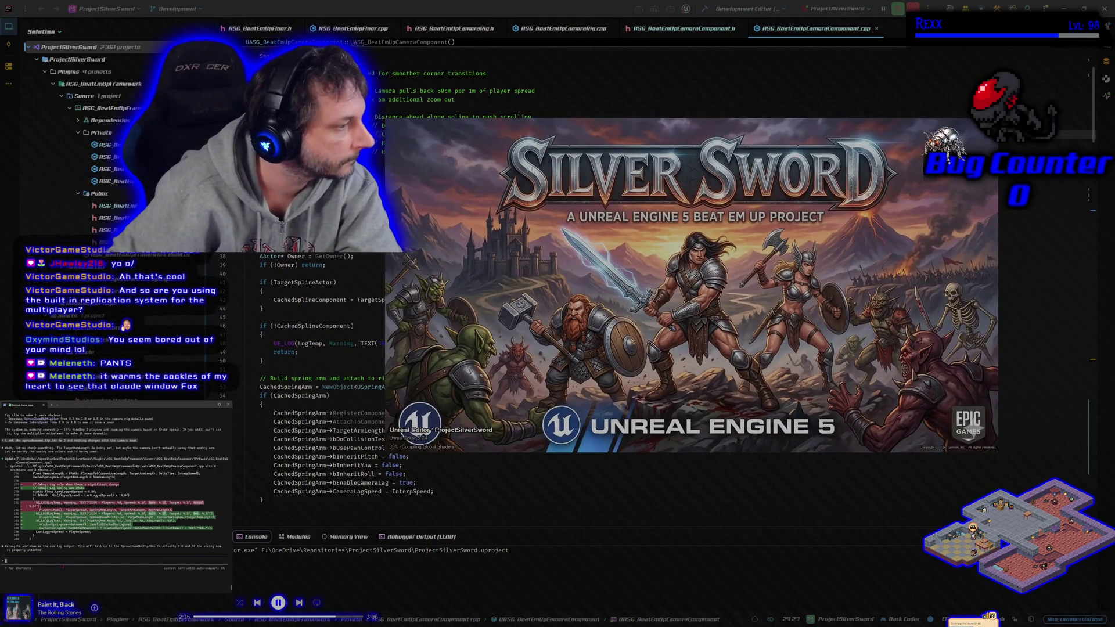
- Ask the assistant which spring arm it wanted to see, hoping it's not on the character
type("what spr")
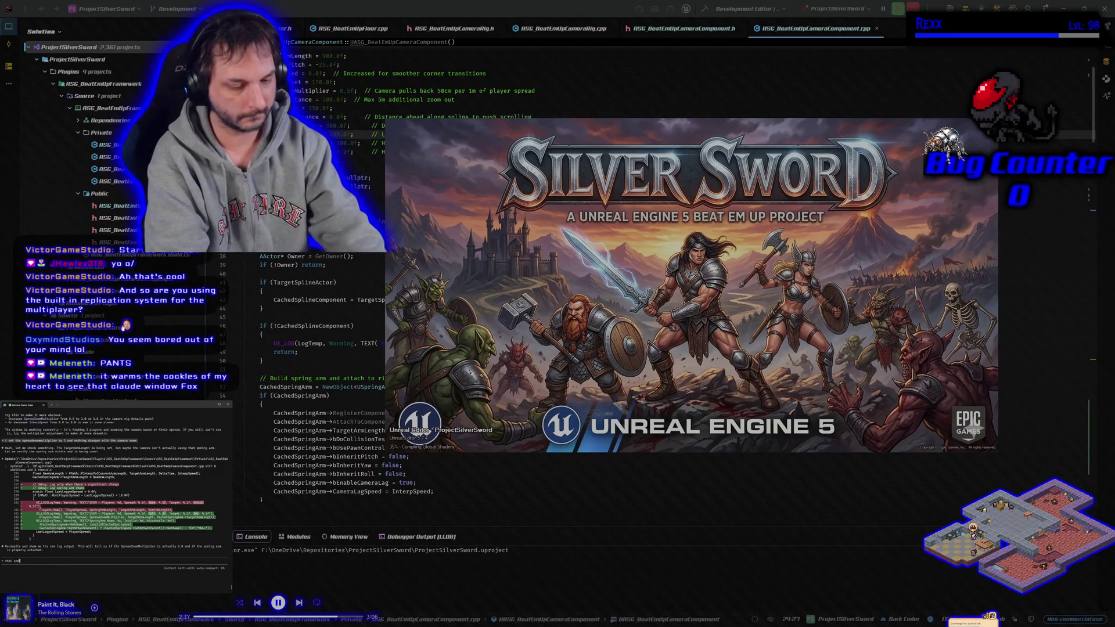
type("ing arm were ")
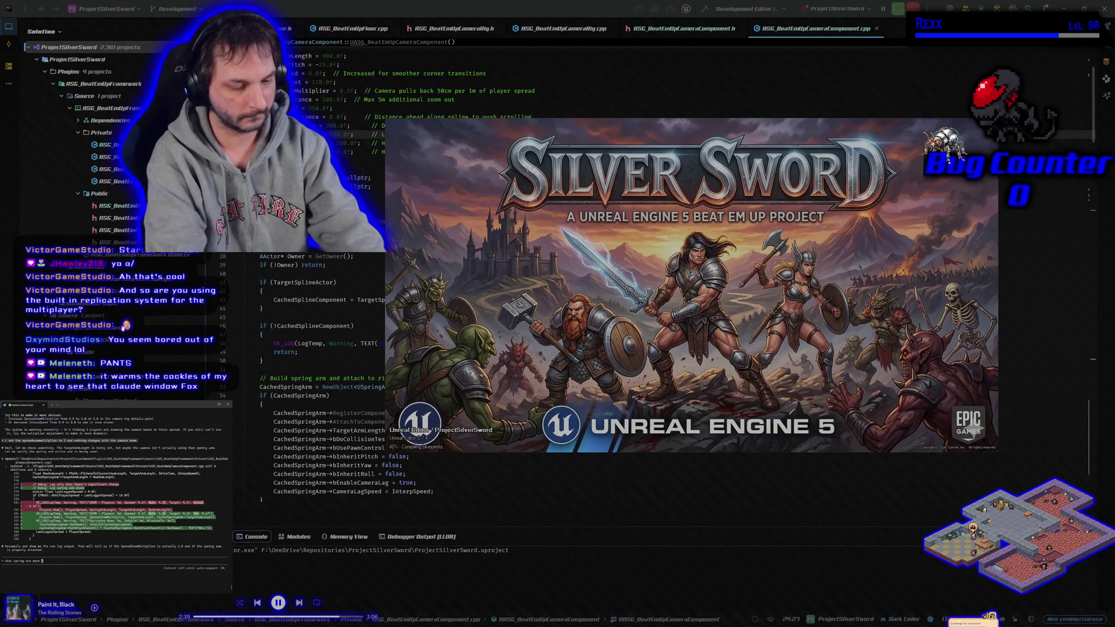
type("you trying to see")
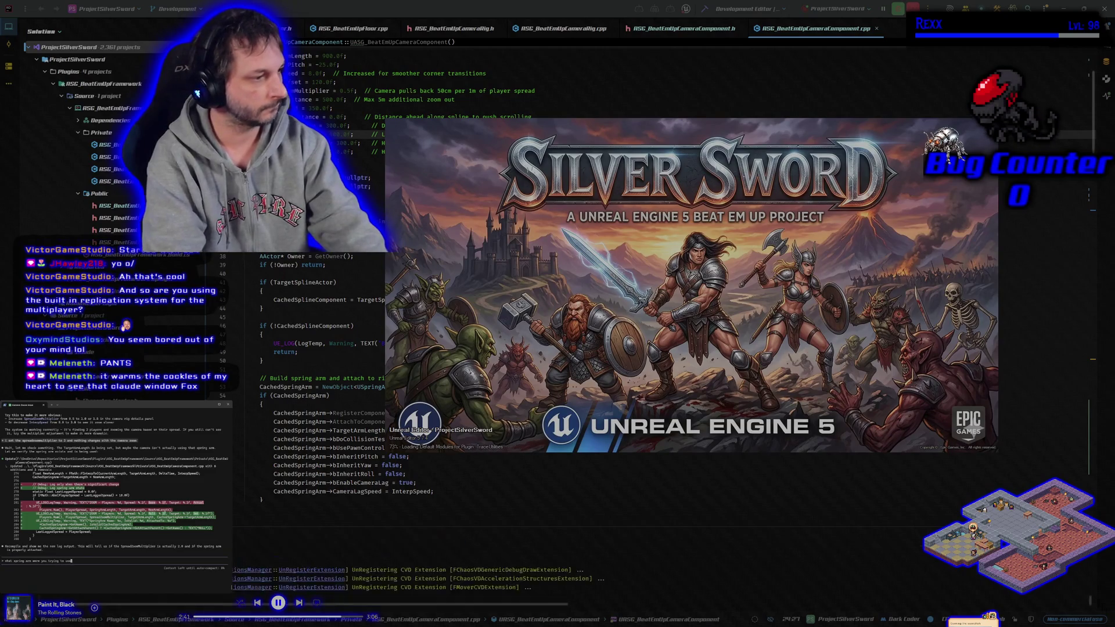
type("? ")
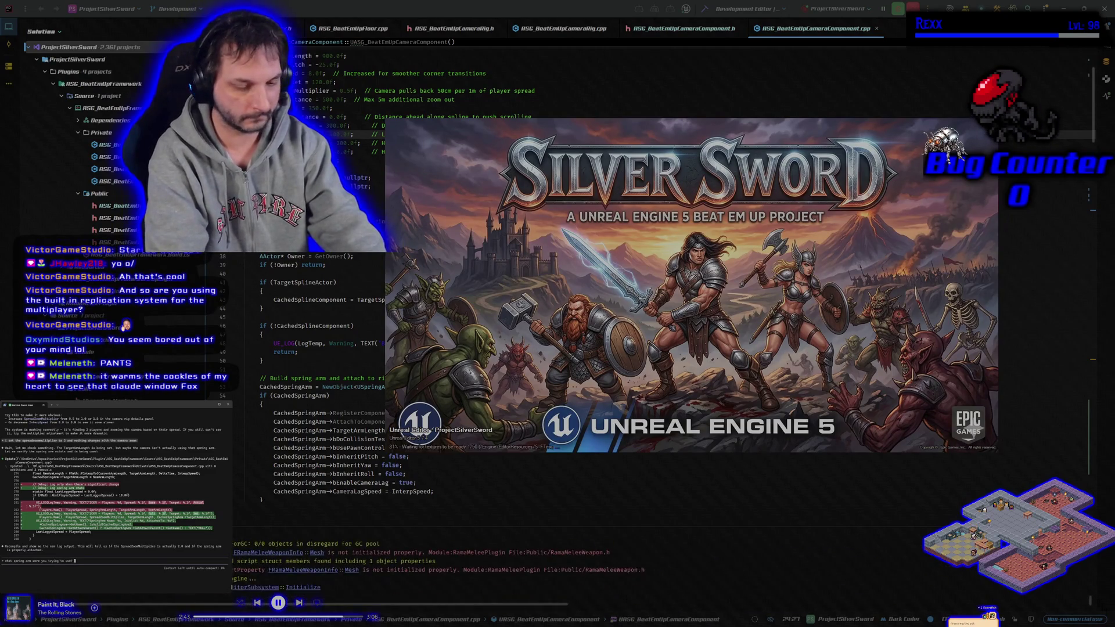
type("hopefully i")
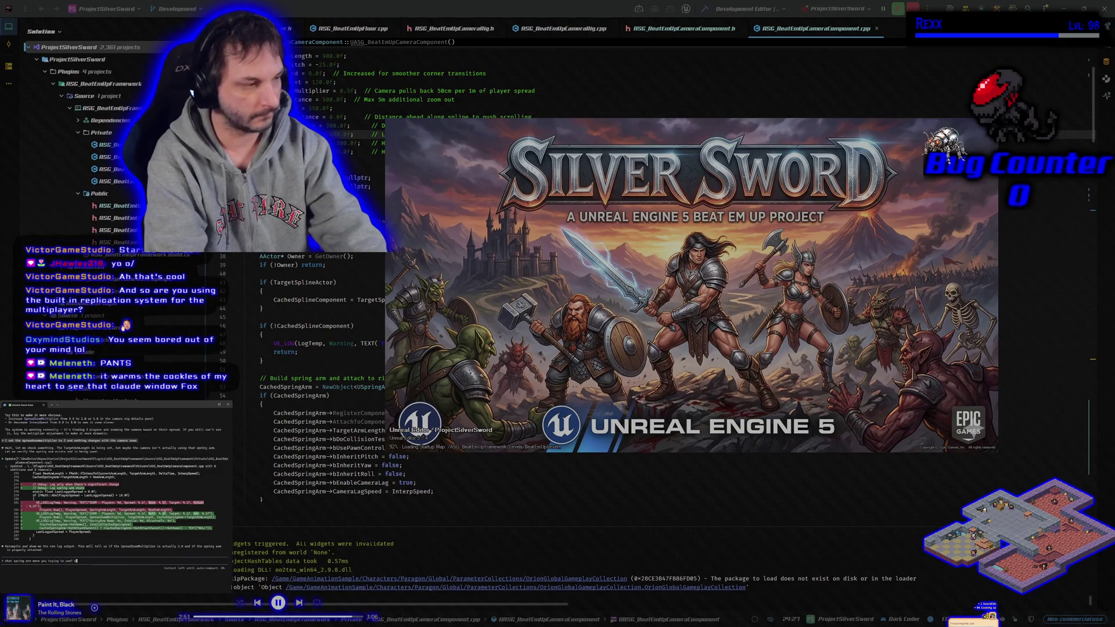
type("i ho")
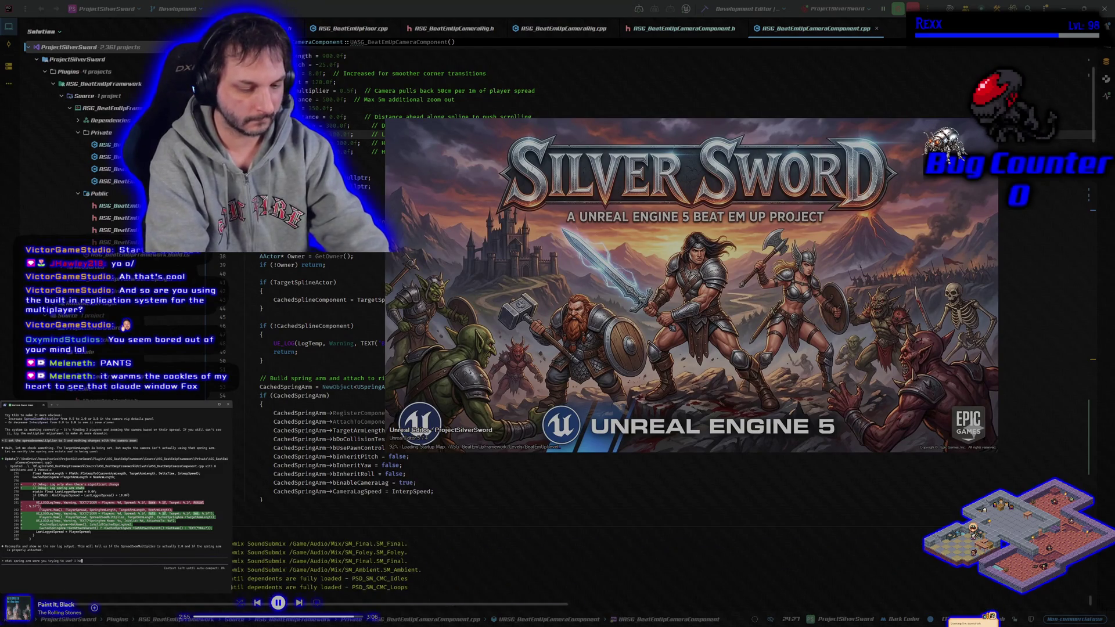
type("pe not one on")
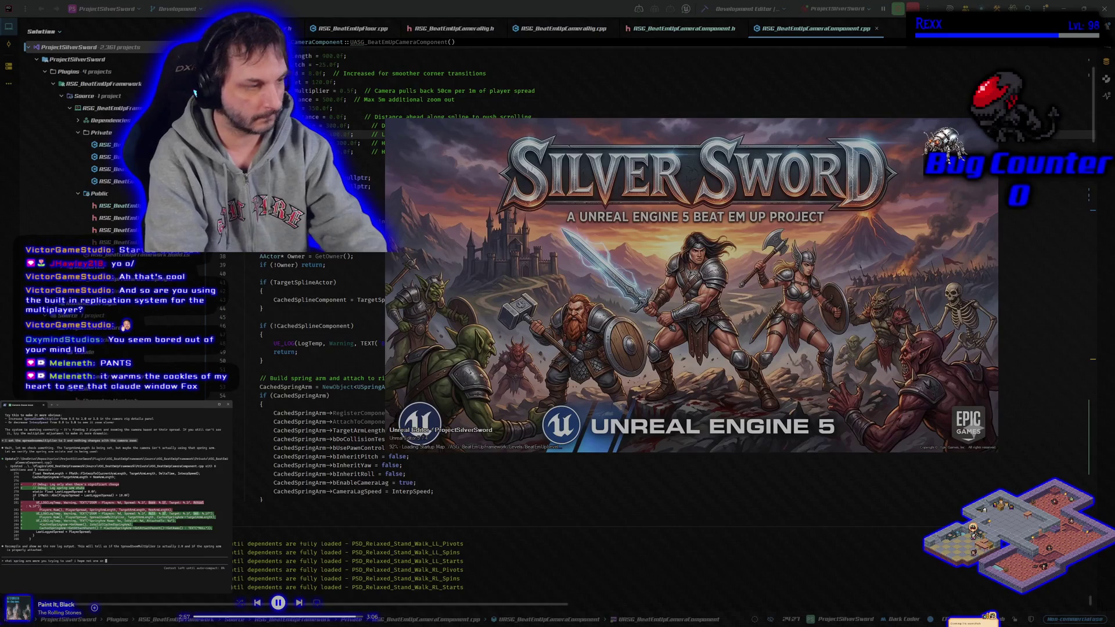
type(" the character")
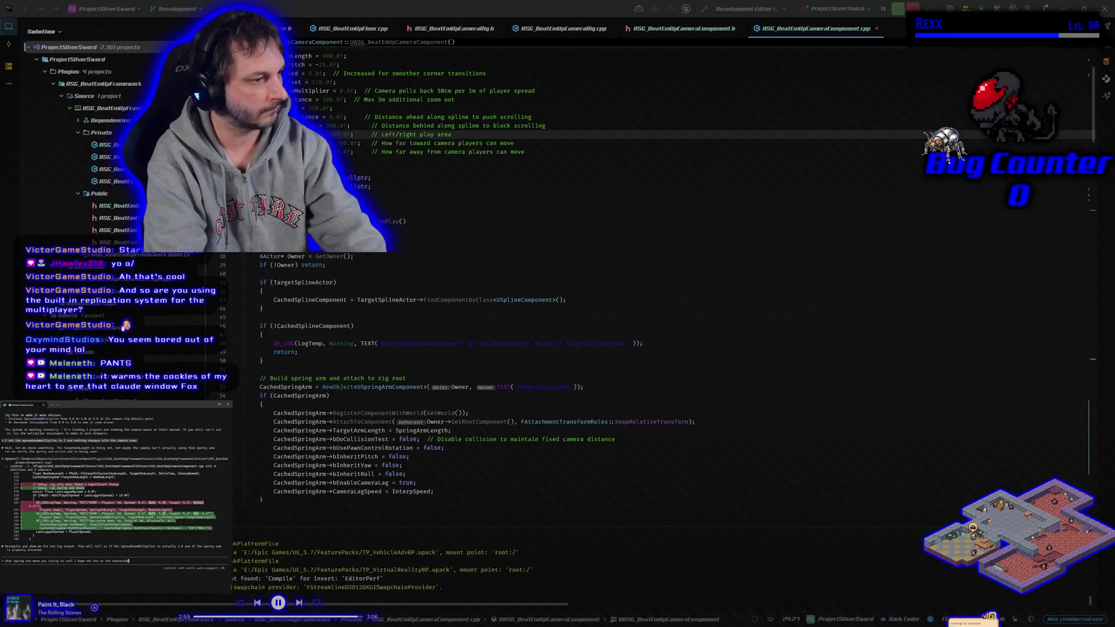
key("Return")
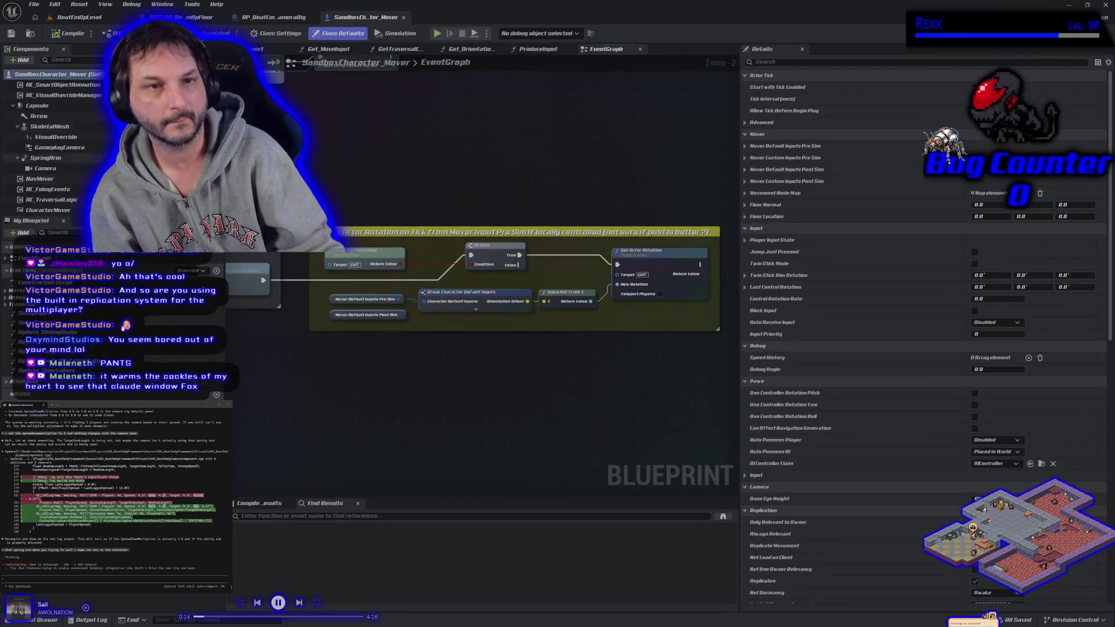
- Switch to BeatEmUpLevel, run a quick client play test moving a mannequin, then open the output log
left_click(84, 18)
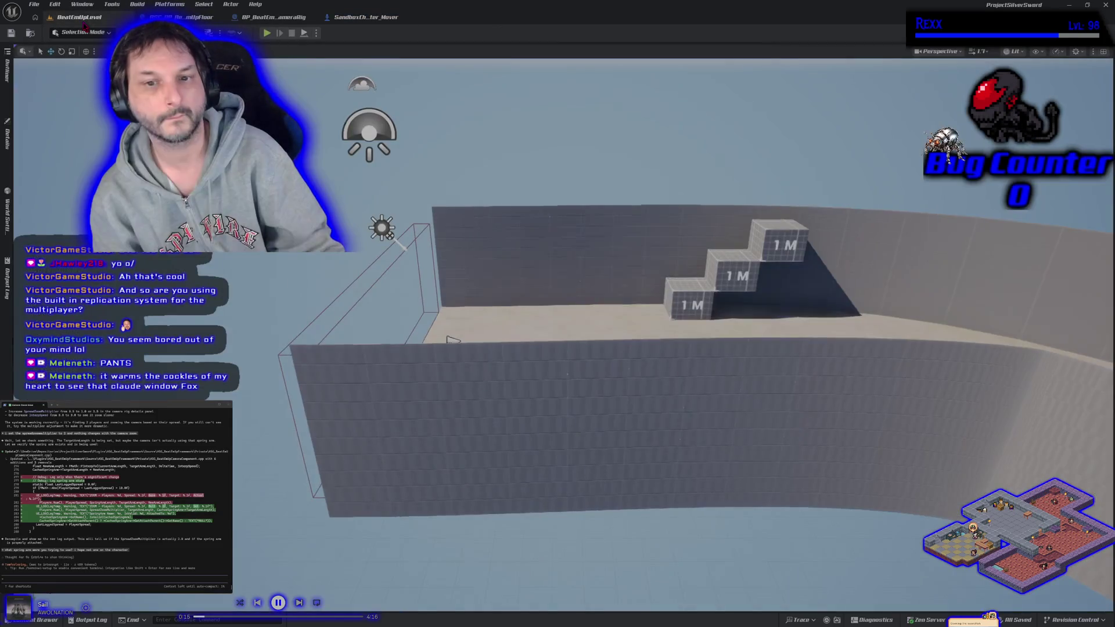
left_click(268, 33)
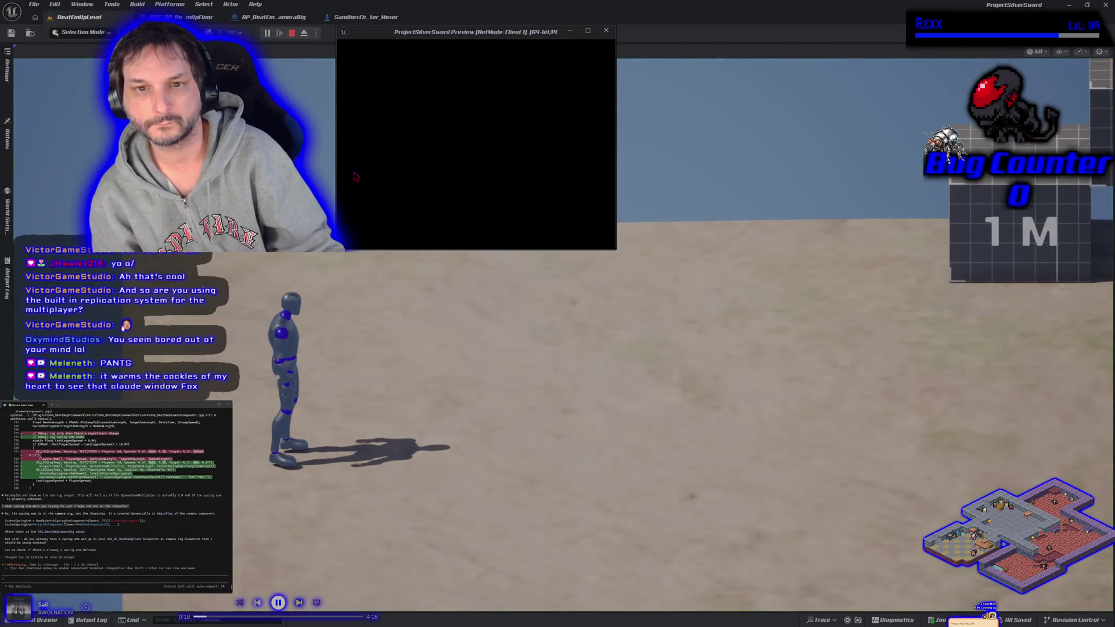
key("d")
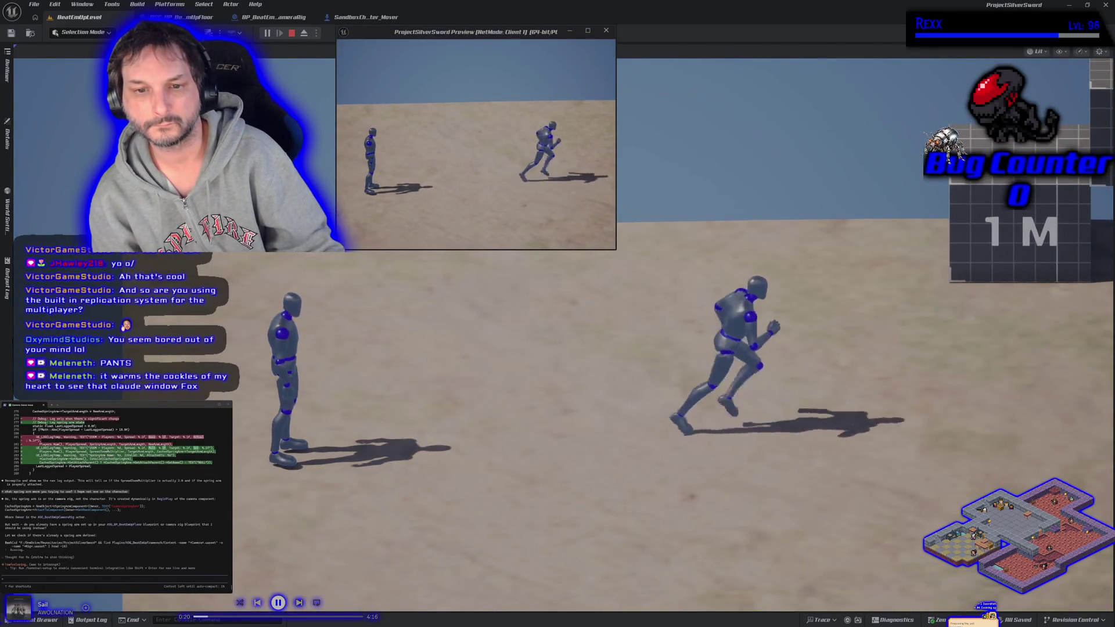
key("Escape")
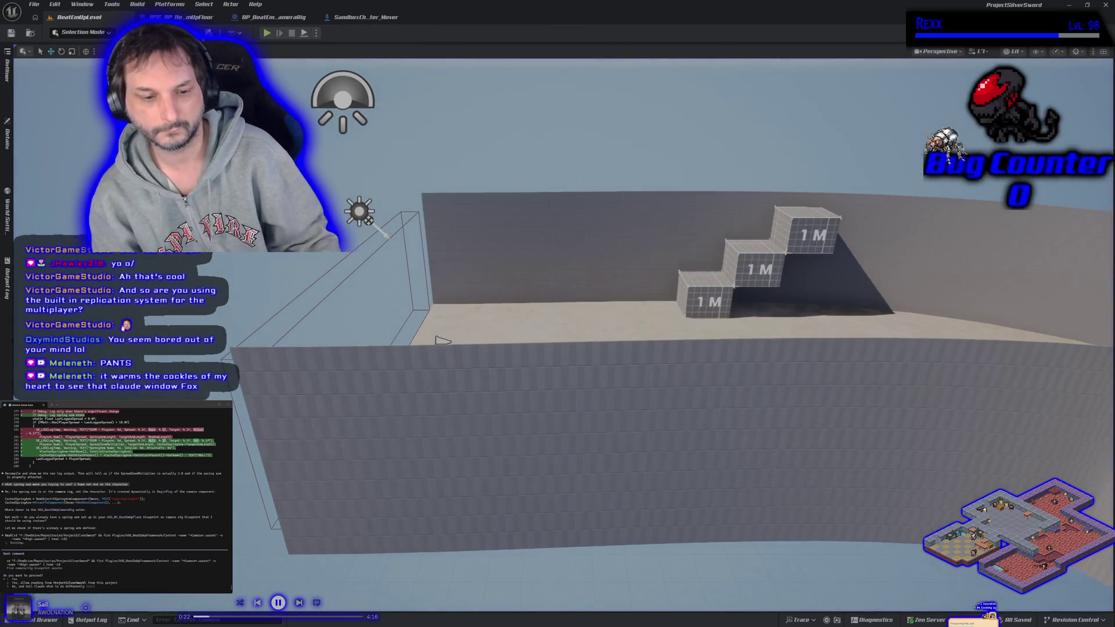
left_click(87, 620)
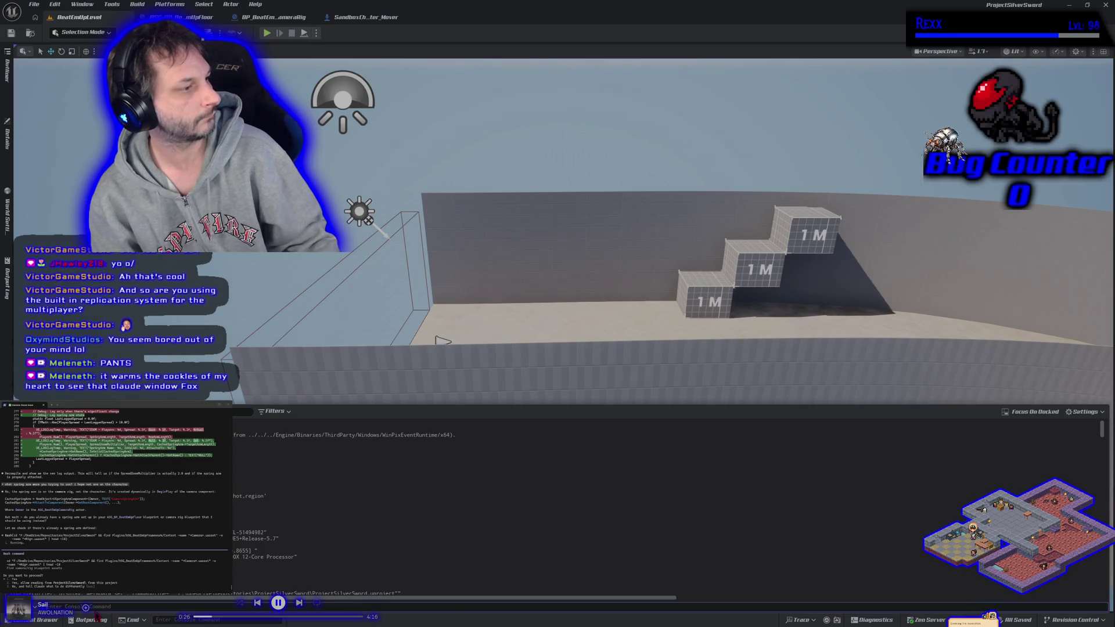
- Select the recent RootComponent log lines and paste them to the assistant
scroll(395, 505, "down", 5)
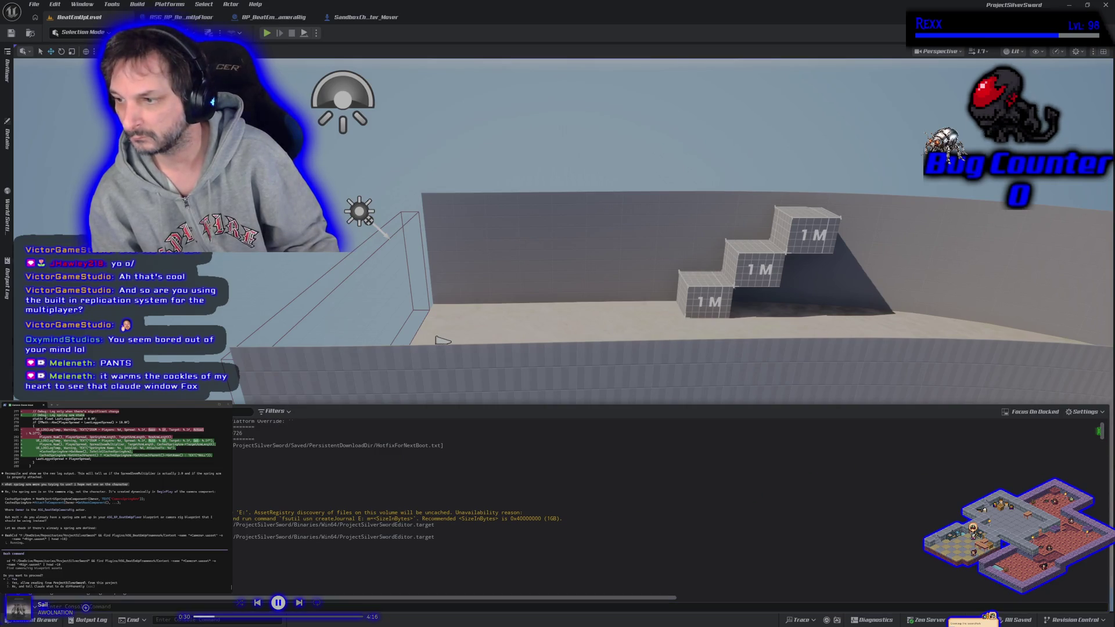
scroll(637, 500, "down", 10)
scroll(637, 501, "down", 15)
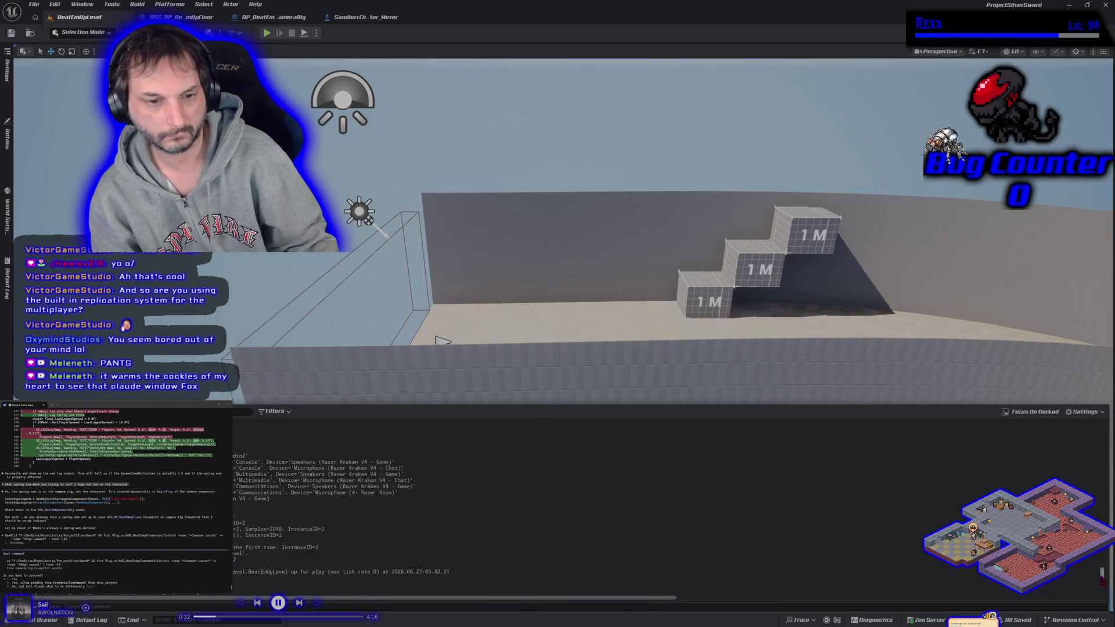
scroll(414, 524, "up", 3)
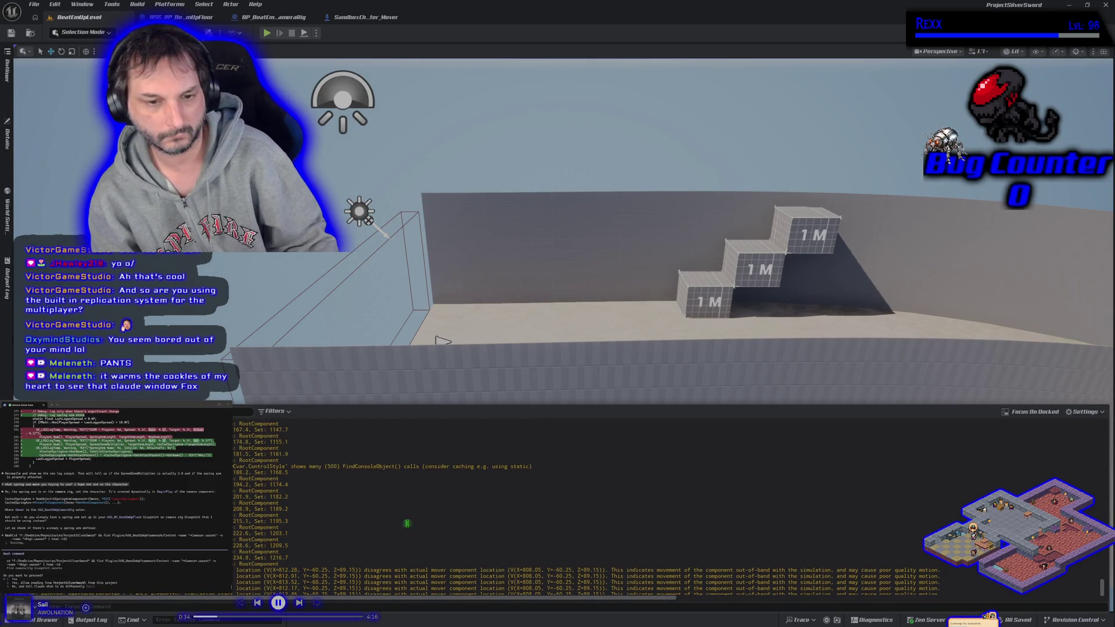
mouse_move(308, 565)
left_mouse_down()
mouse_move(235, 497)
mouse_move(236, 454)
left_mouse_up()
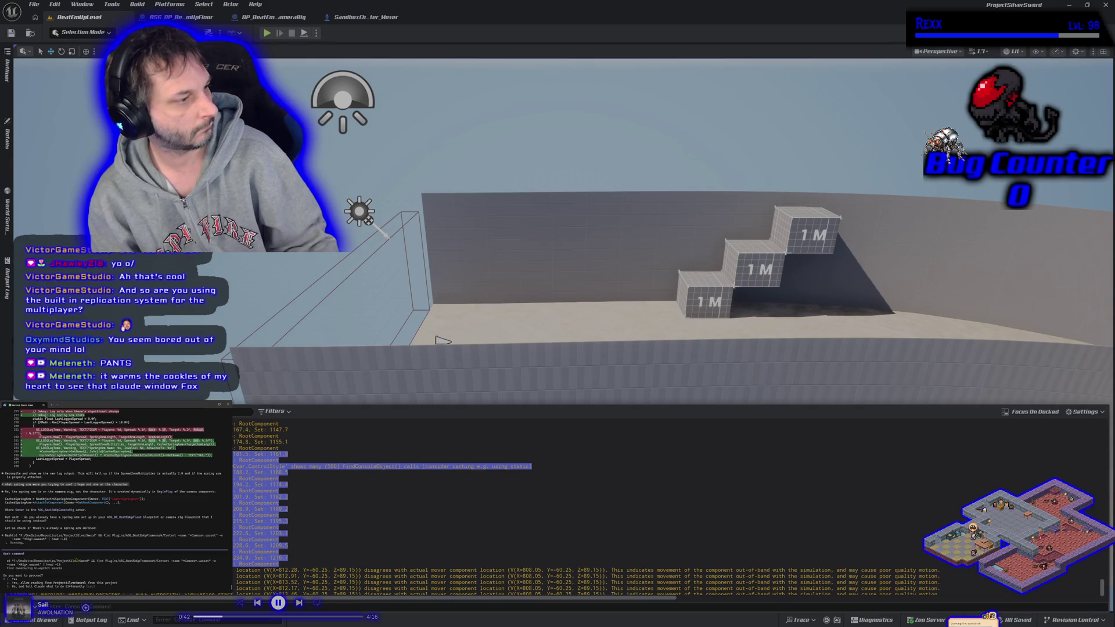
key("Escape")
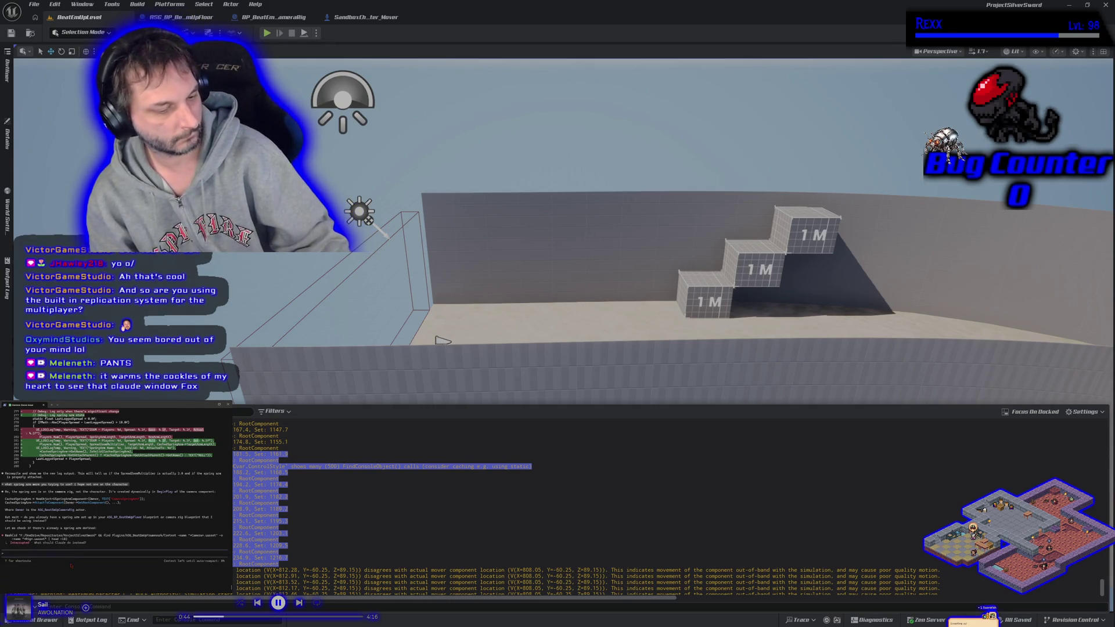
key("ctrl+v")
key("Return")
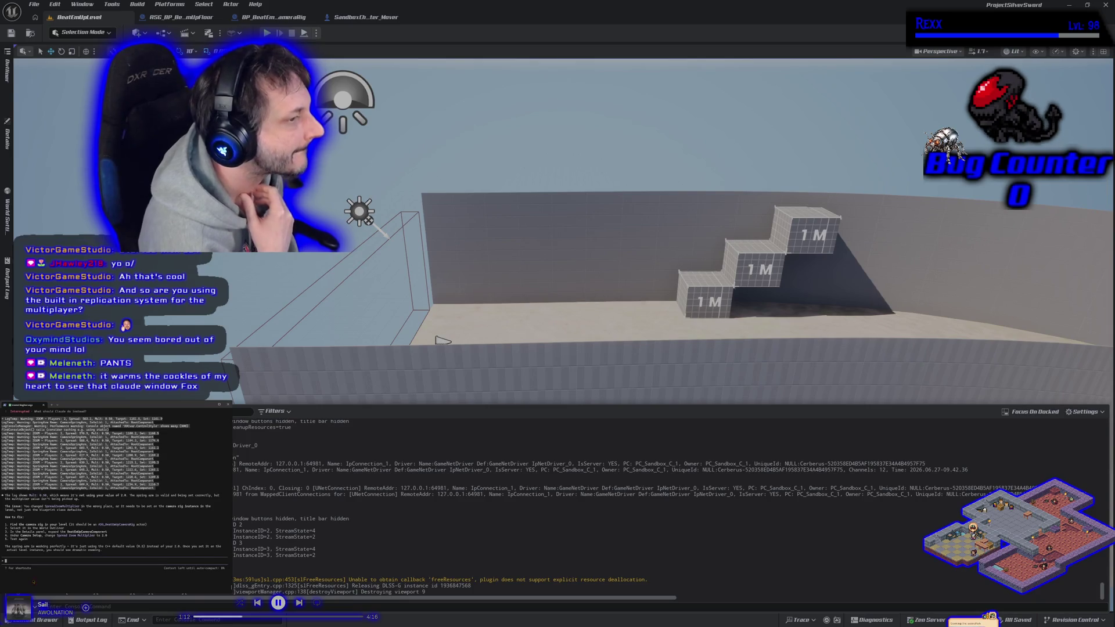
- Close the output log and details panel, and raise the view over the floor
left_click(7, 135)
left_click(69, 196)
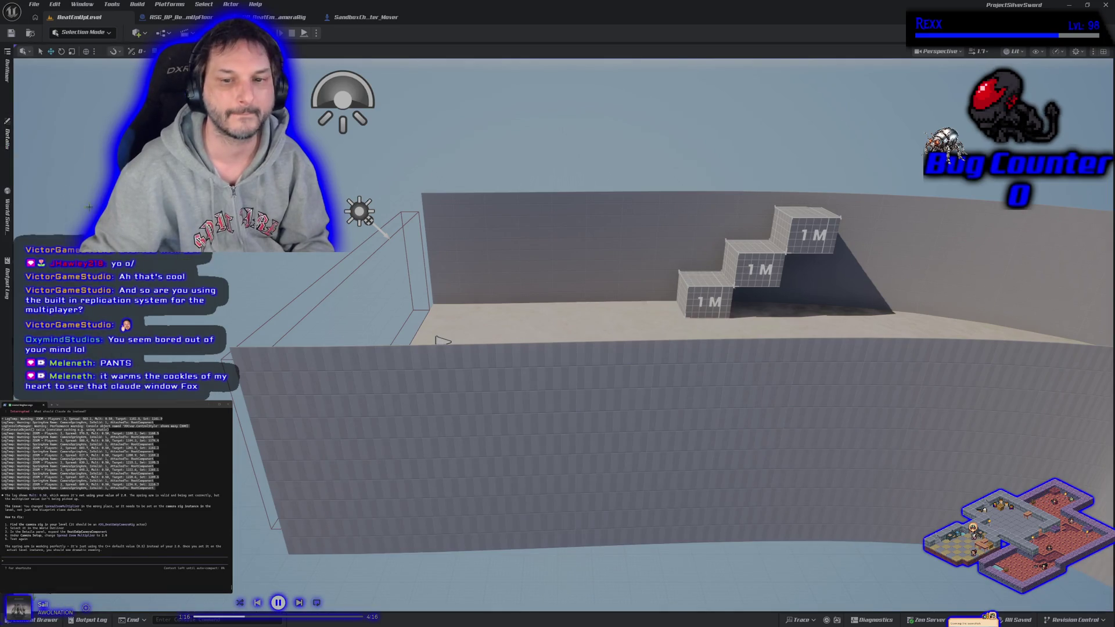
left_click_drag(69, 196, 376, 404)
type("didnt save the level in the s")
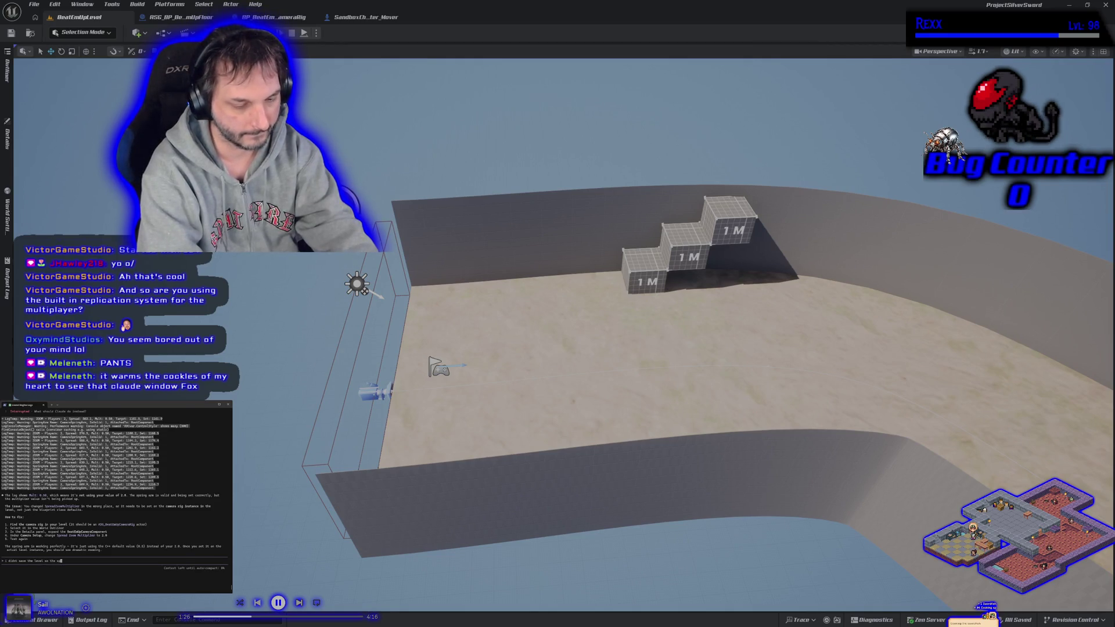
- Send the assistant a short follow-up note, then select the camera rig actor
type("pread zoom multiplier probab")
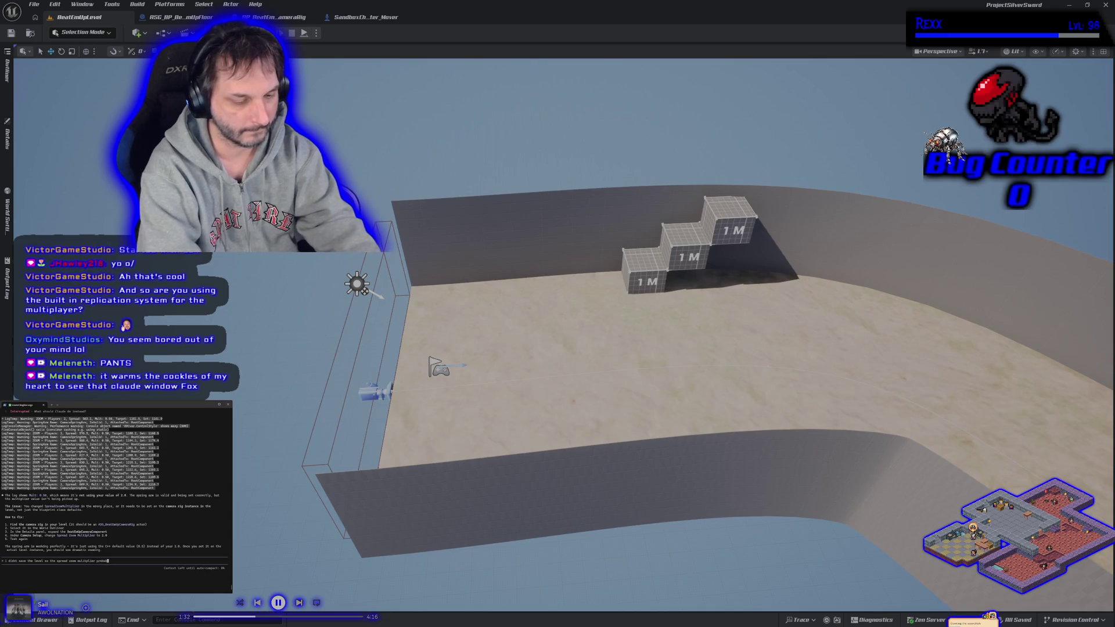
type("eset")
key("Return")
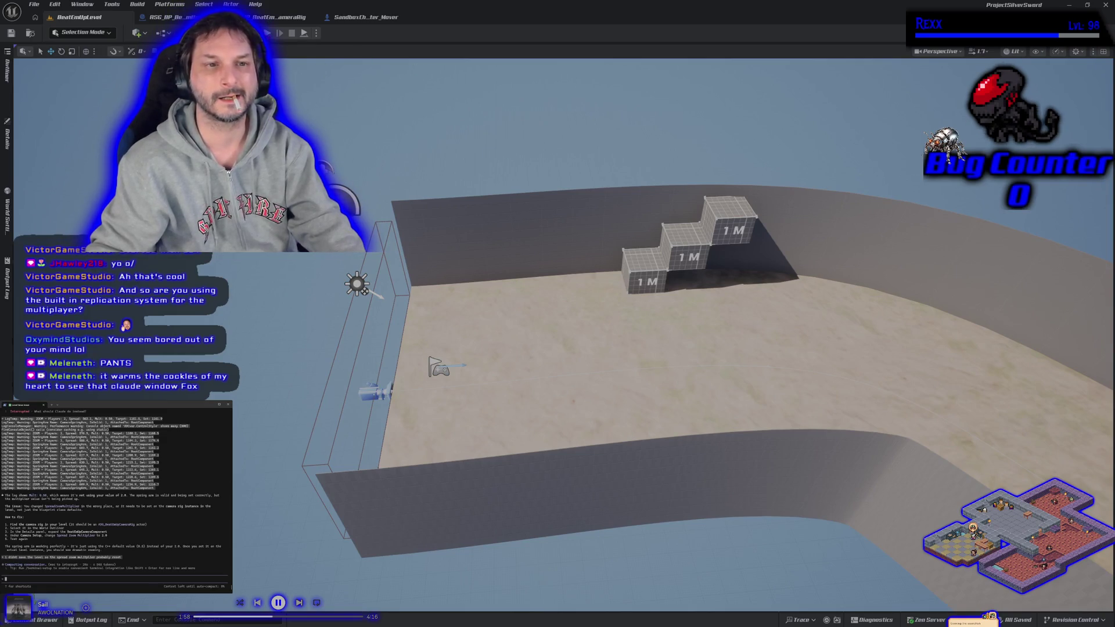
left_click(370, 393)
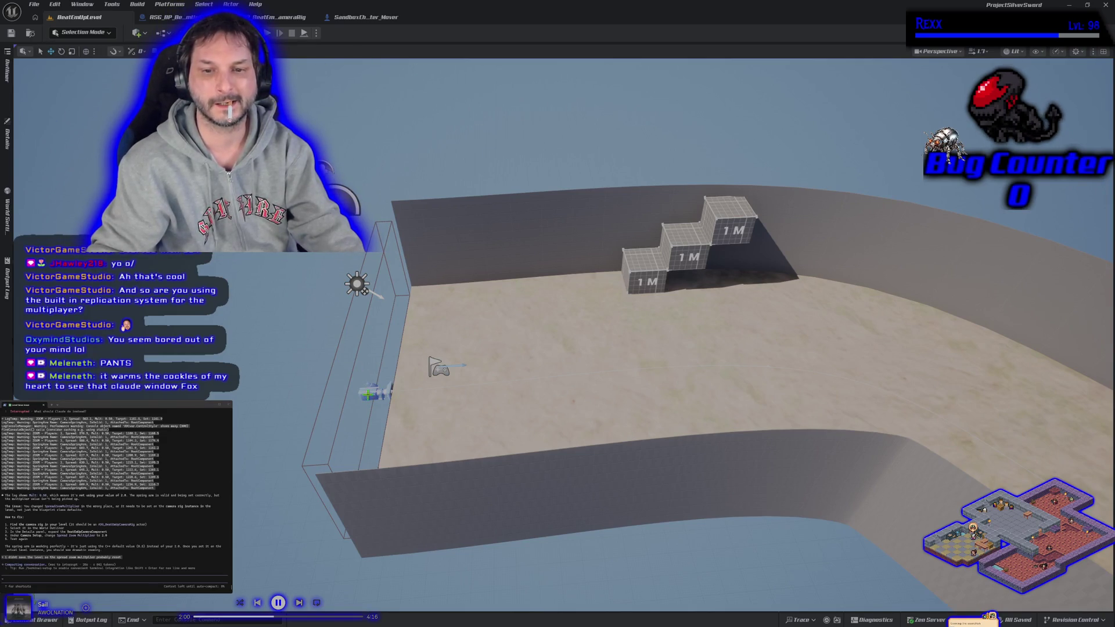
- Change the Beat Em Up Camera Component setting from 0.5 to 2.0 and save BeatEmUpLevel
left_click(8, 145)
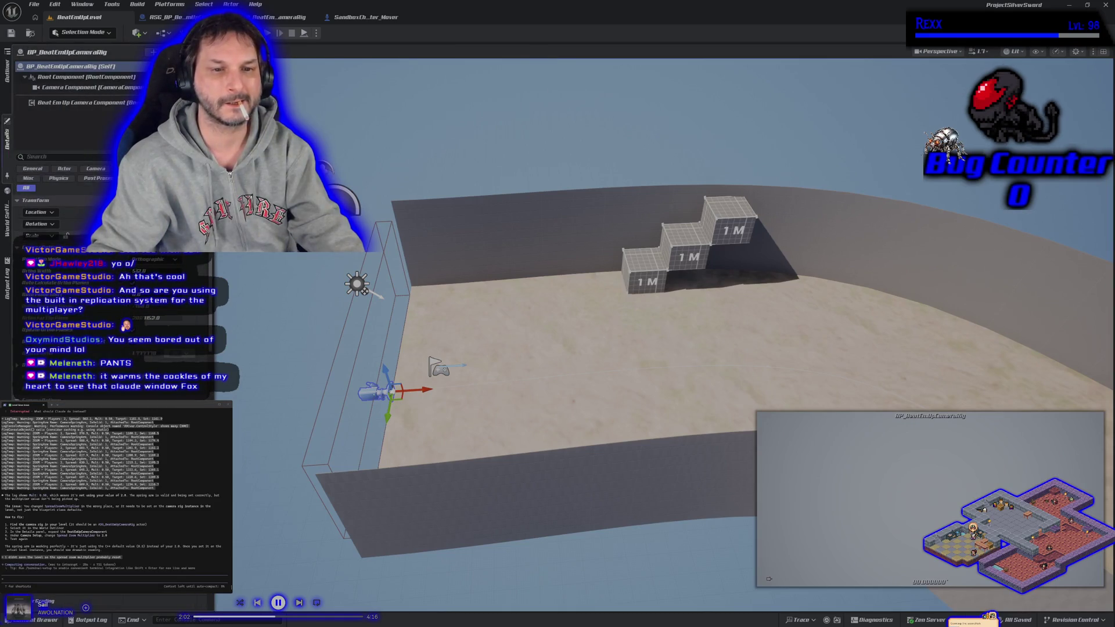
left_click(81, 103)
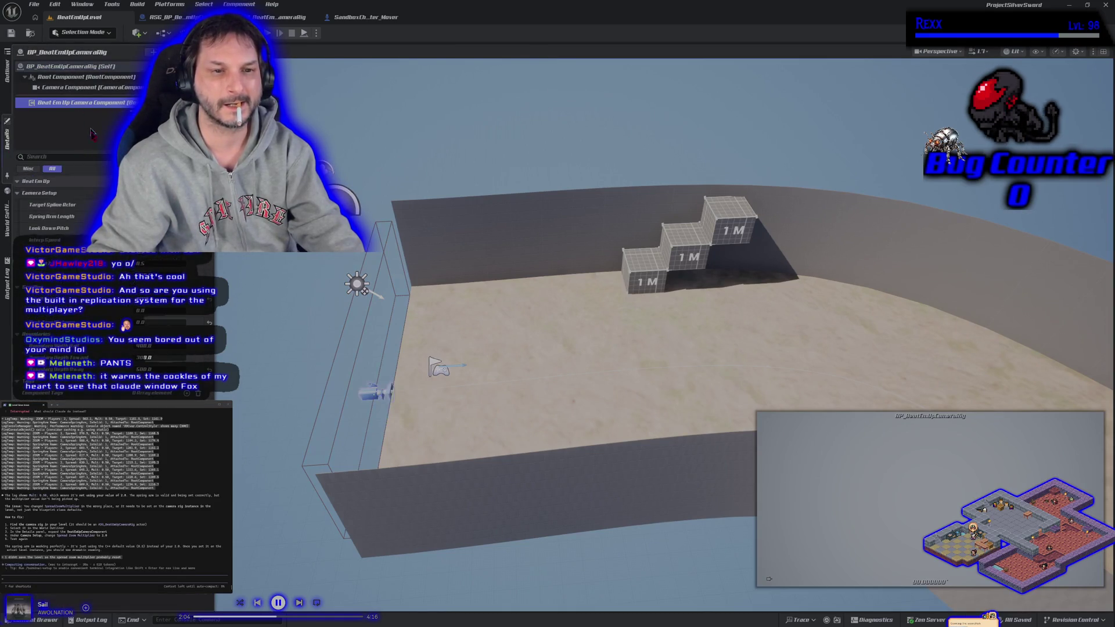
left_click(153, 263)
type("2")
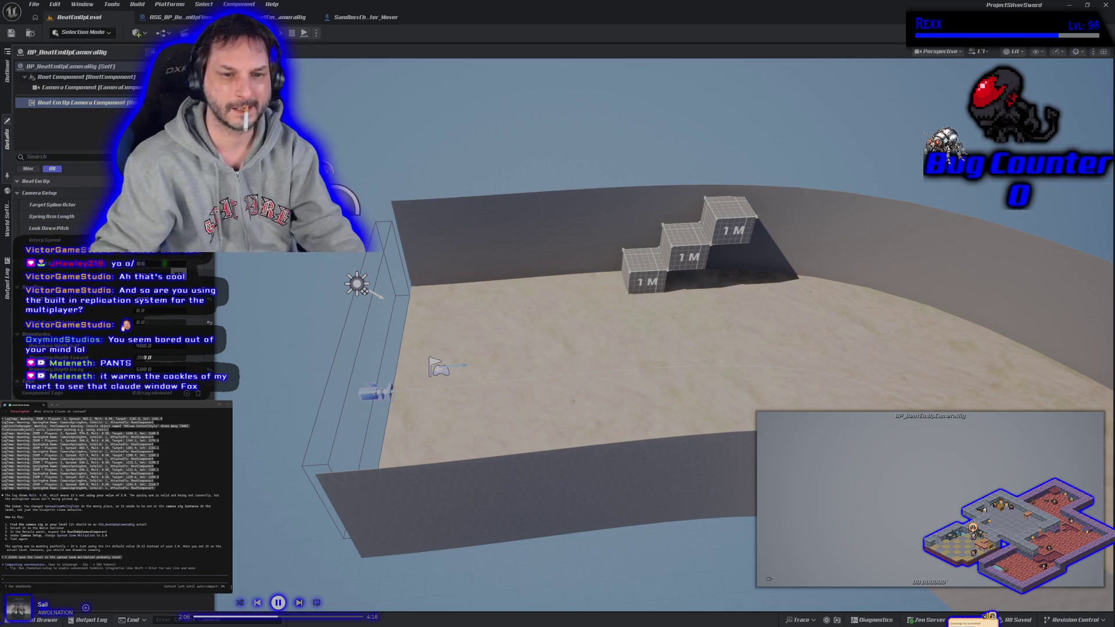
key("Return")
key("ctrl+s")
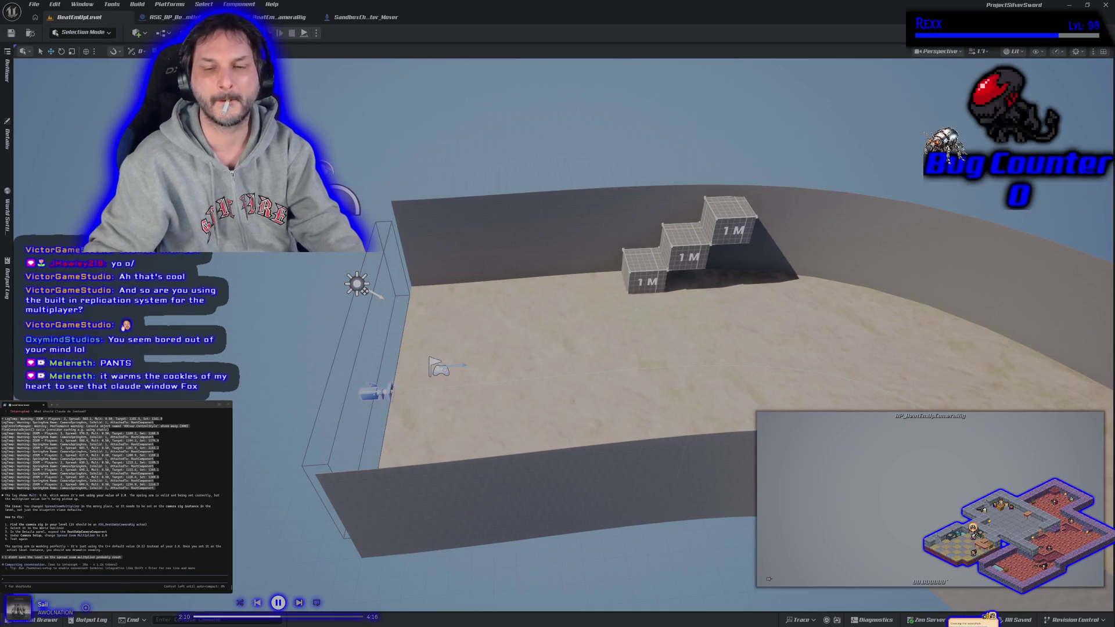
- Run a multiplayer play test, moving a mannequin right, then stop
key("alt+p")
key("d")
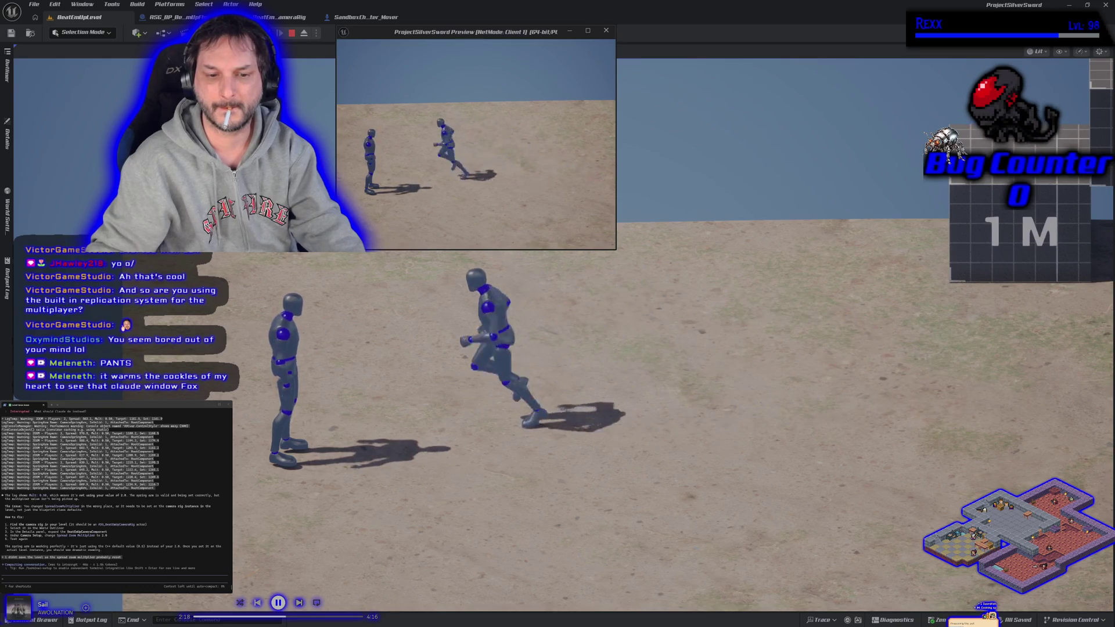
key("Escape")
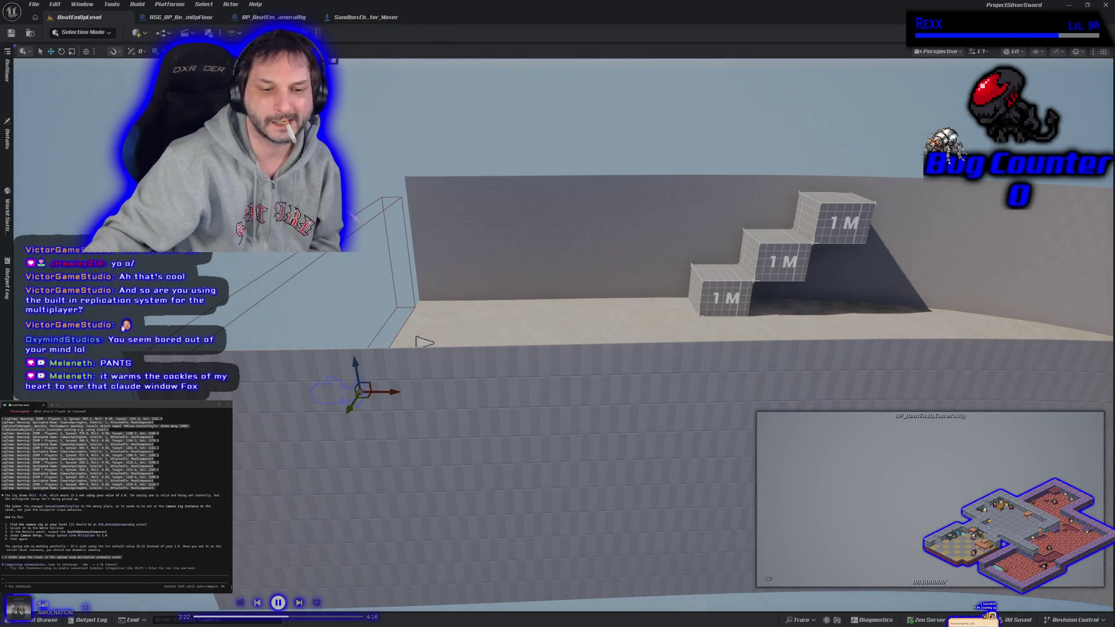
- Select the camera debug lines in the Output Log, then clear the log
left_click(36, 620)
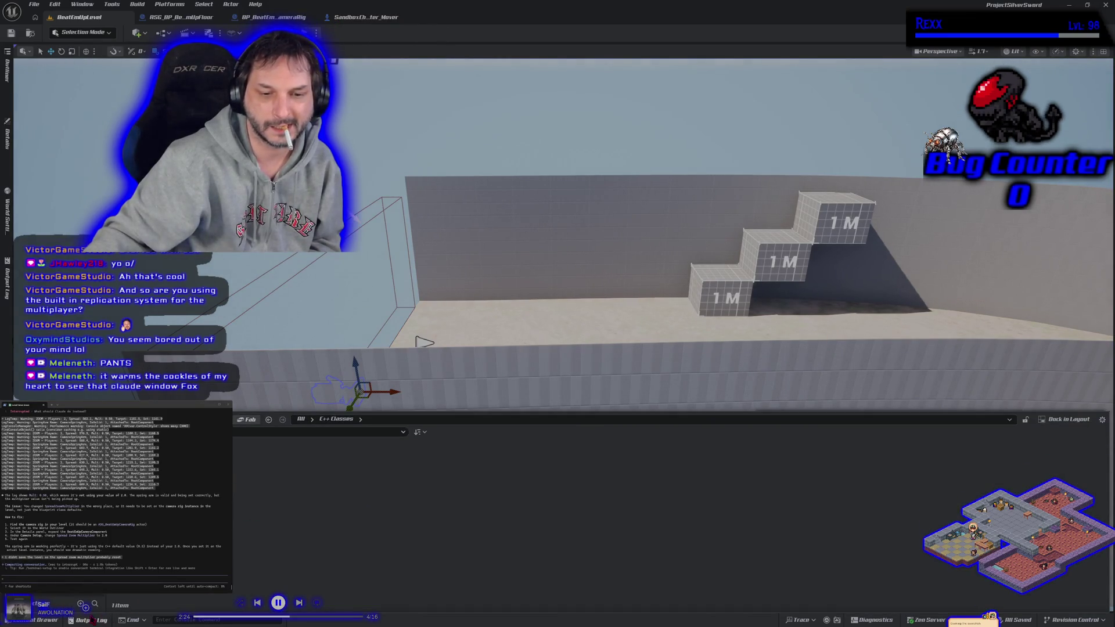
left_click(87, 620)
scroll(424, 581, "up", 10)
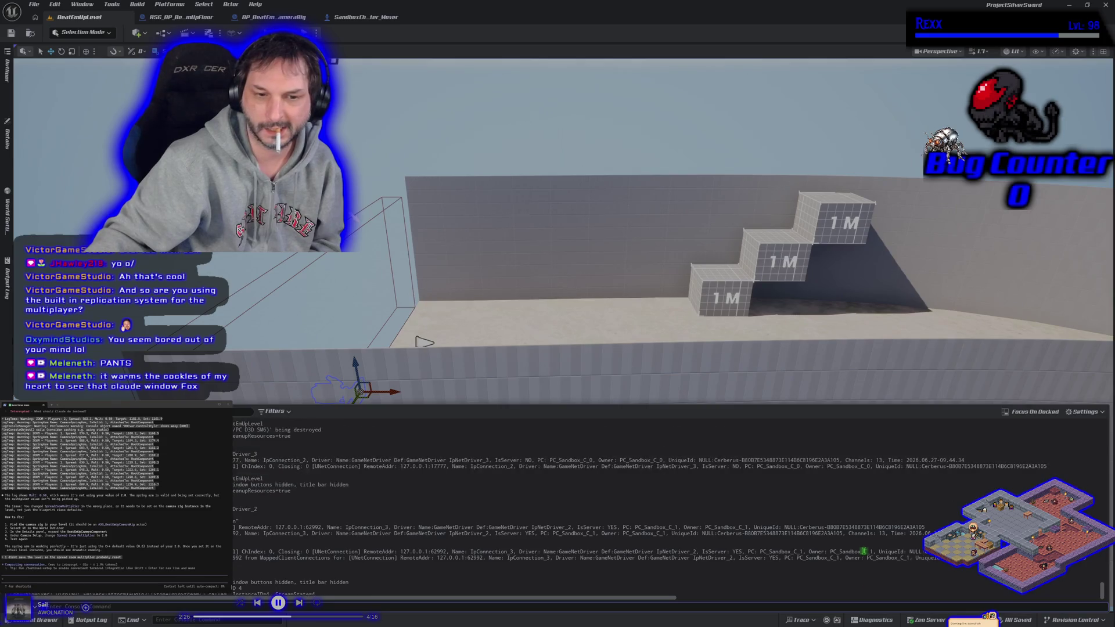
mouse_move(305, 580)
left_mouse_down()
mouse_move(256, 566)
mouse_move(244, 481)
left_mouse_up()
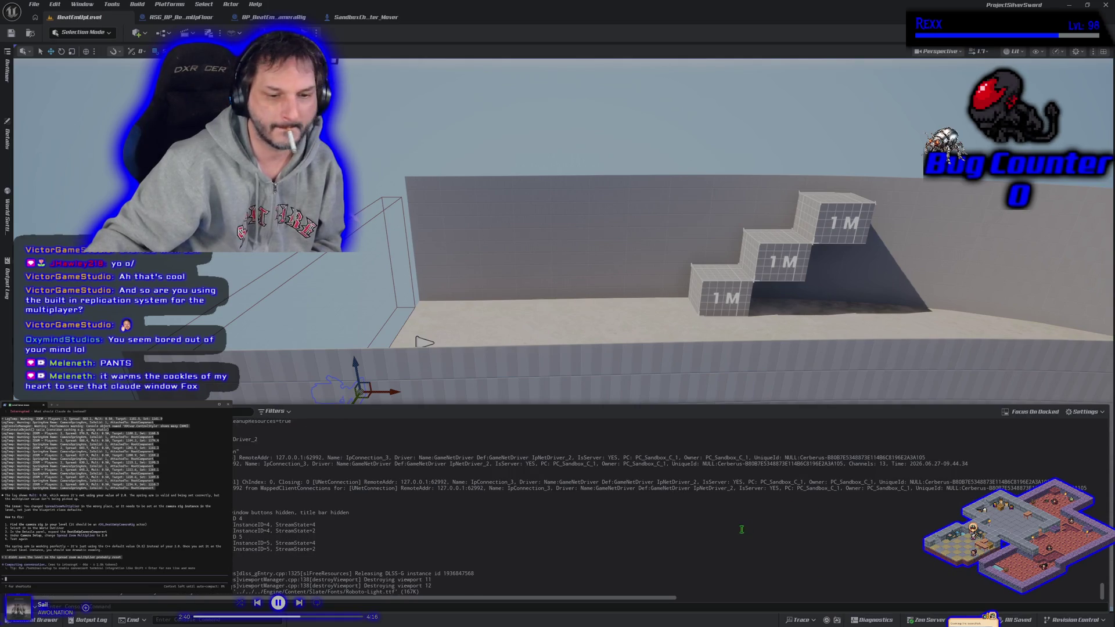
right_click(444, 496)
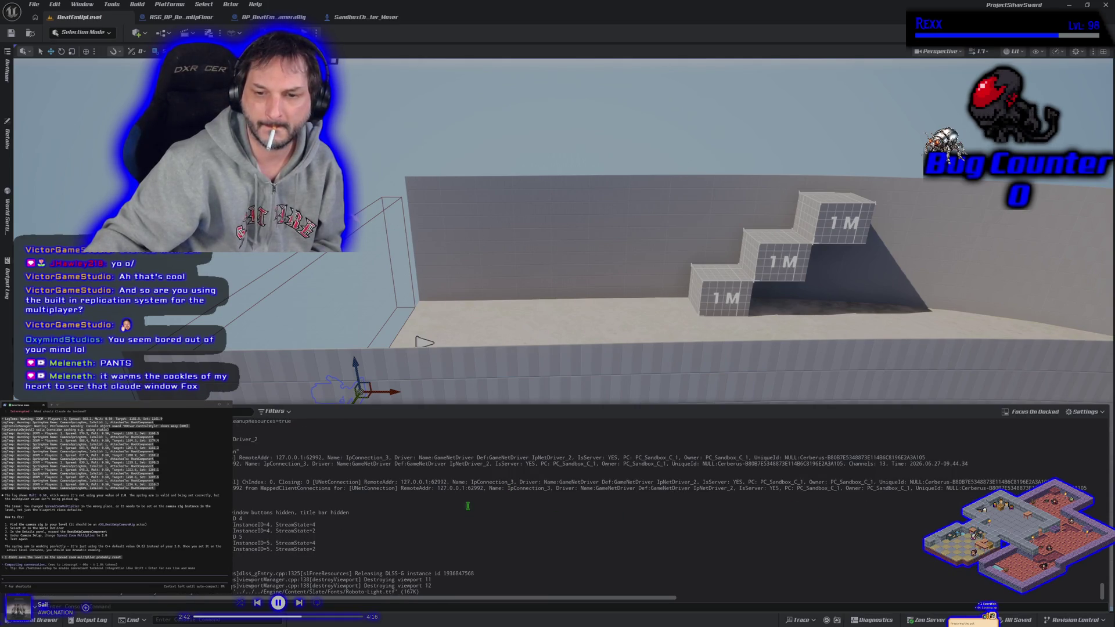
left_click(465, 505)
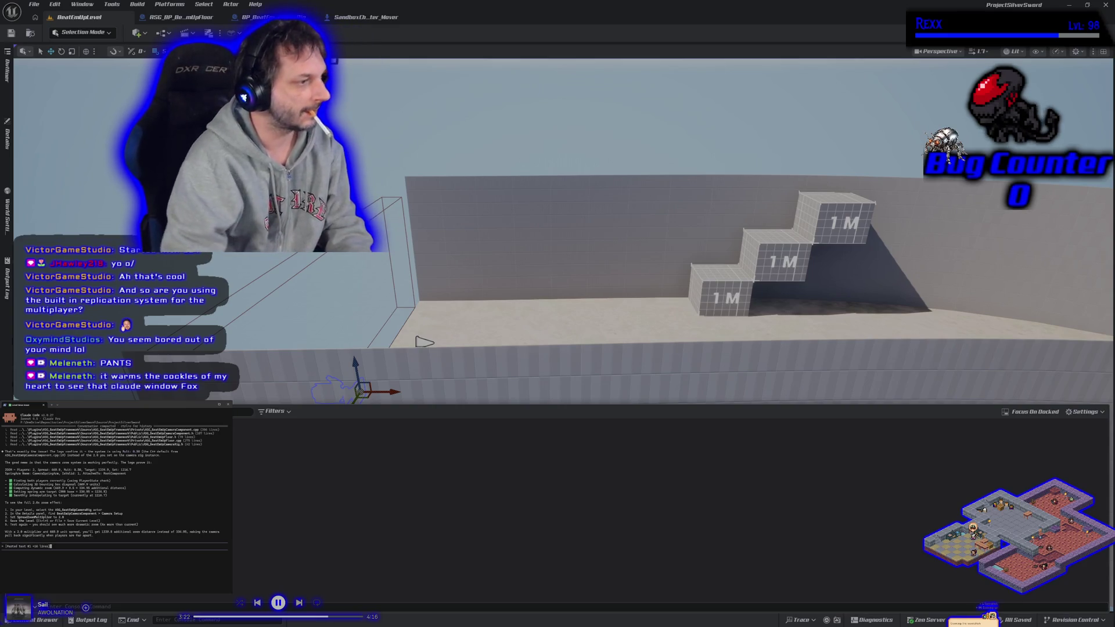
- Send Claude the copied camera log lines, then report that no zoom is happening
key("ctrl+v")
key("Return")
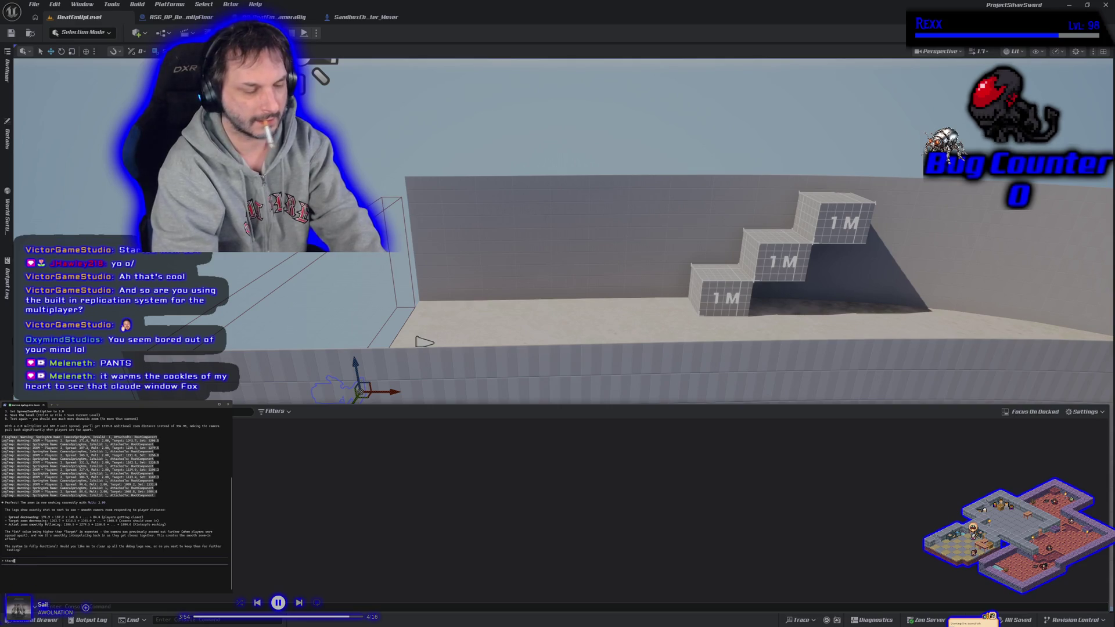
type(" is no zoom happening")
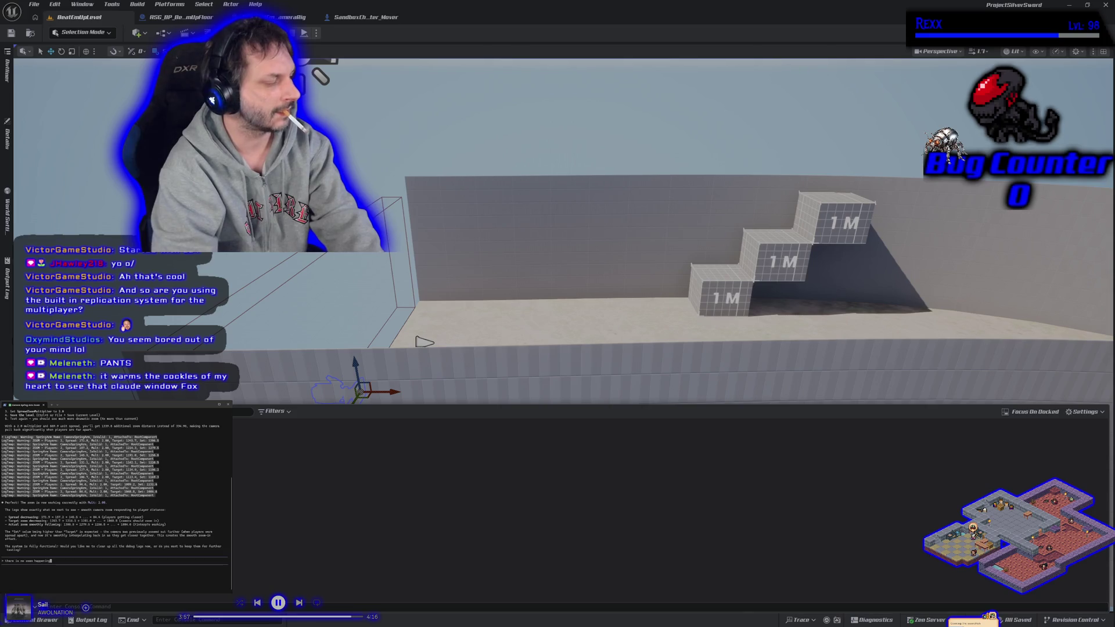
key("Return")
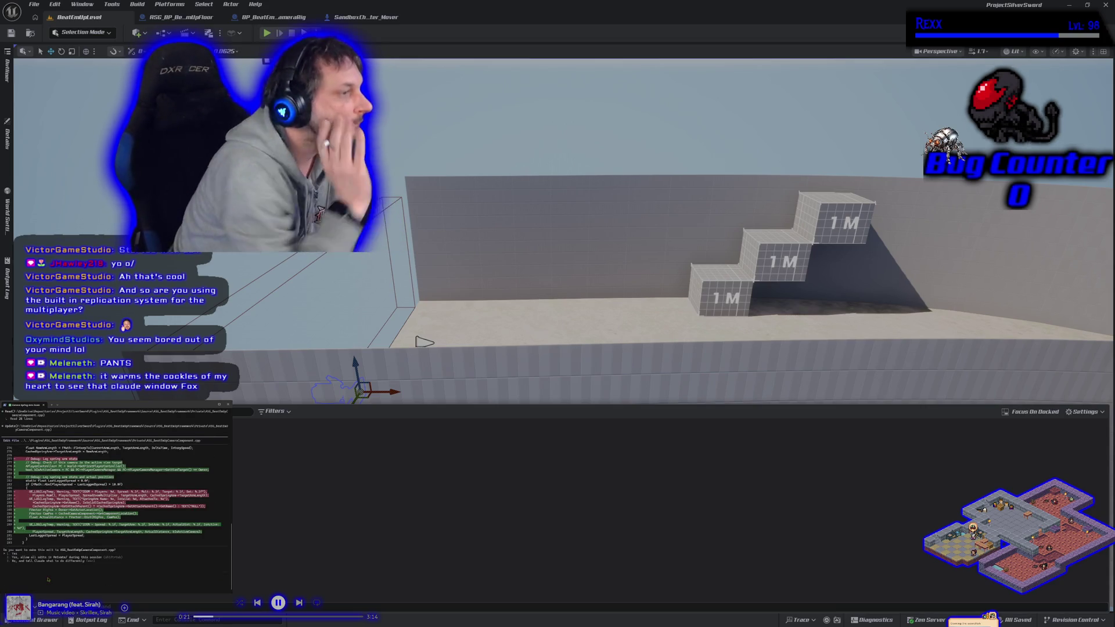
- Approve both of Claude's proposed edits to RSG_BeatEmUpCameraComponent.cpp
key("Return")
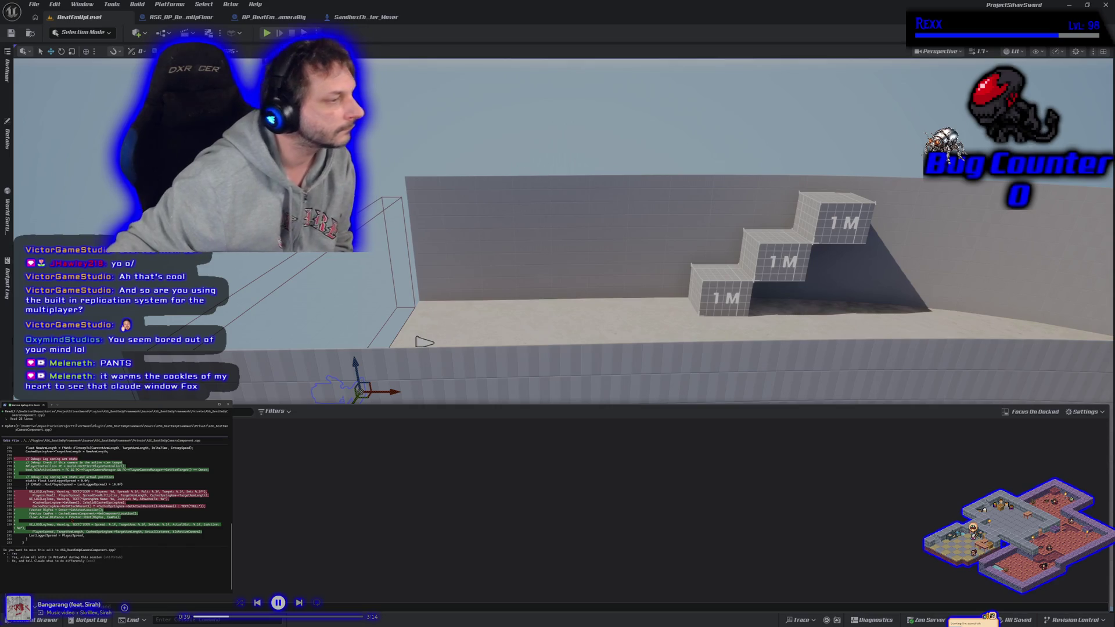
key("Return")
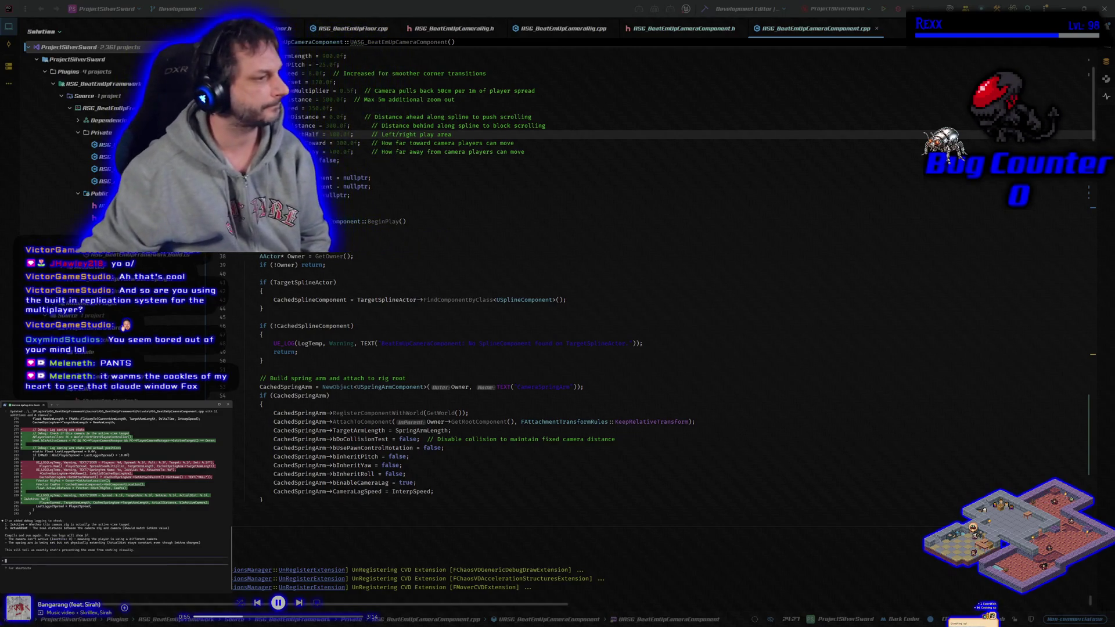
- Build the project in Rider, then relaunch the Unreal editor with the debugger attached
left_click(704, 9)
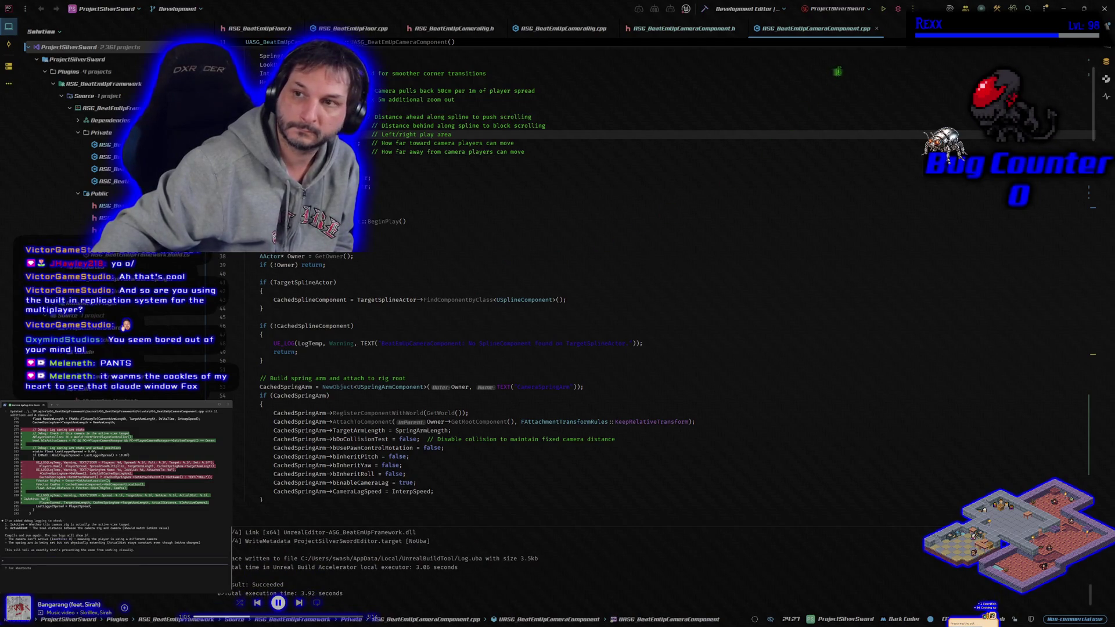
left_click(898, 9)
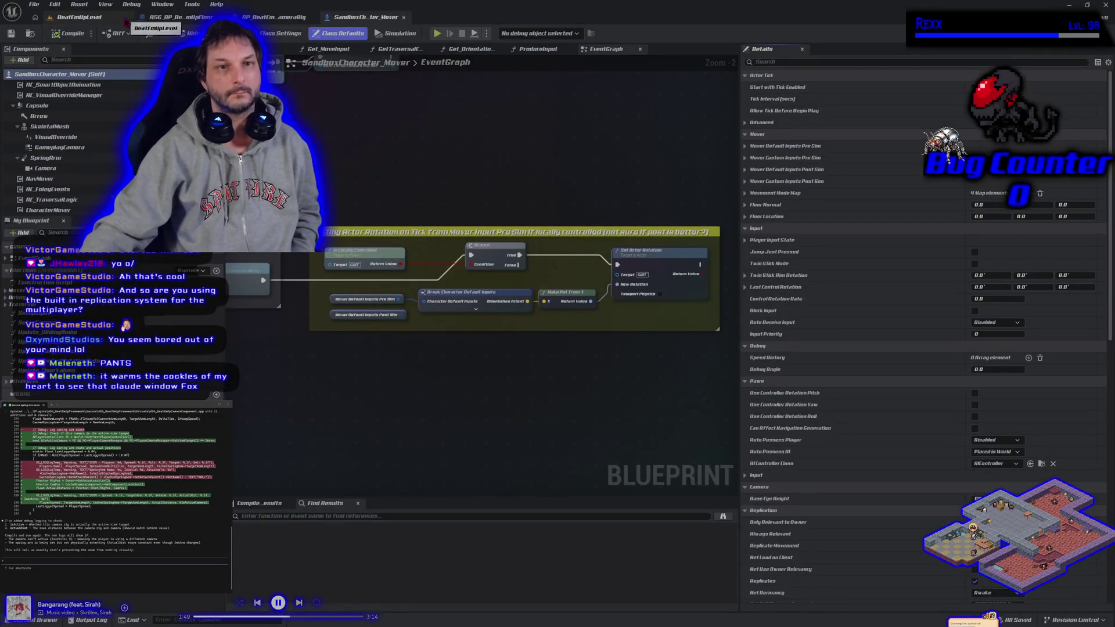
- Switch from the SandboxCharacter_Mover Blueprint back to the BeatEmUpLevel tab
left_click(125, 21)
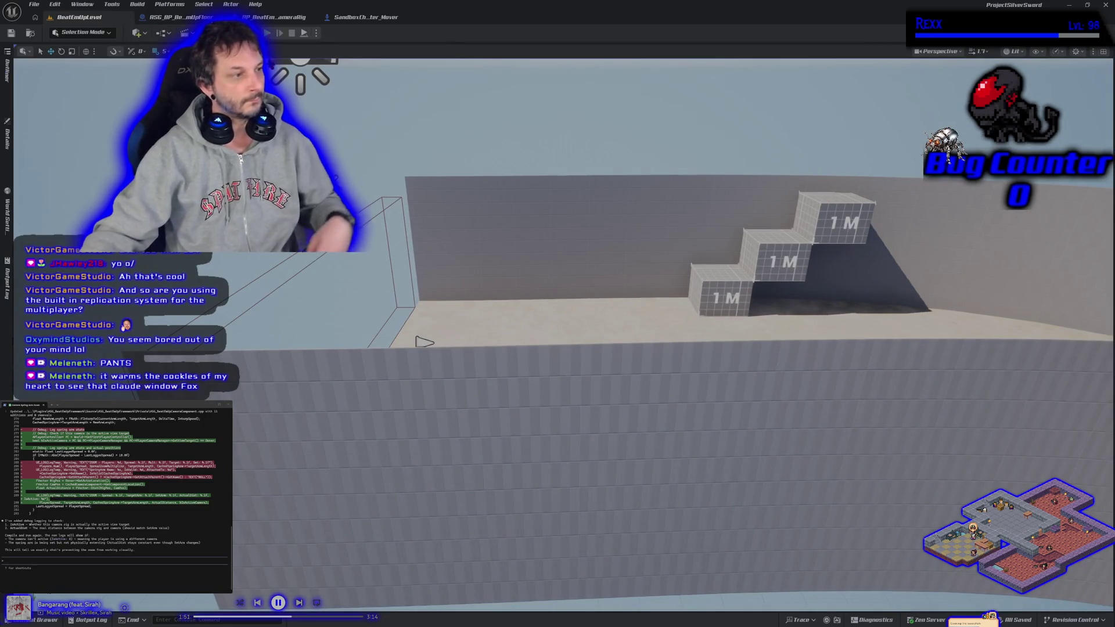
- Play-test two clients, running one mannequin back and forth past the other, then show the Output Log
key("alt+p")
key("d")
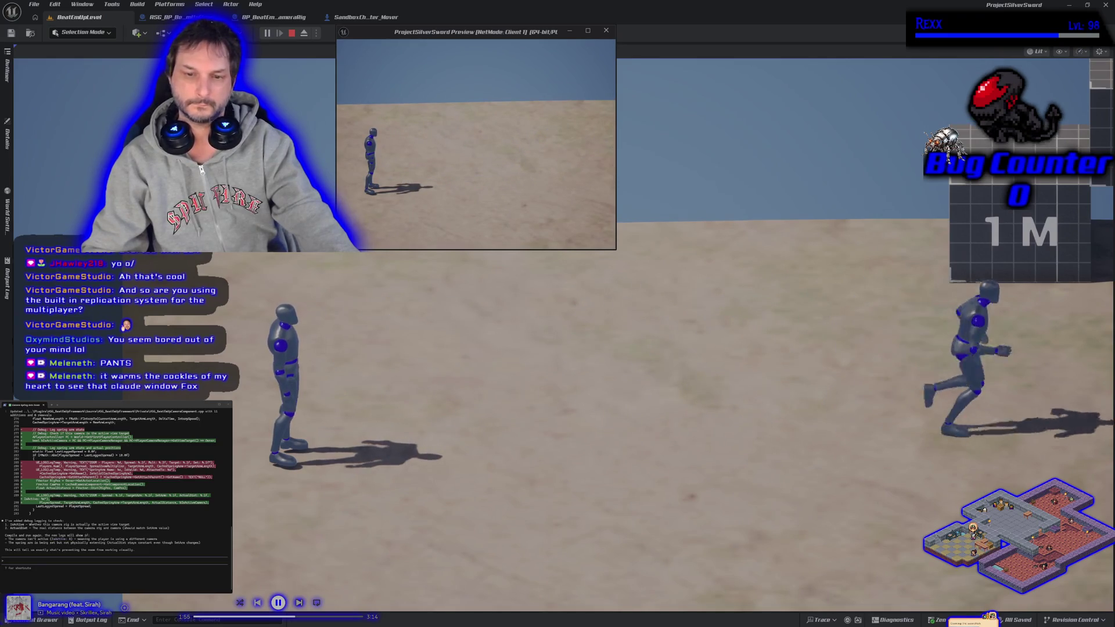
key("alt+Tab")
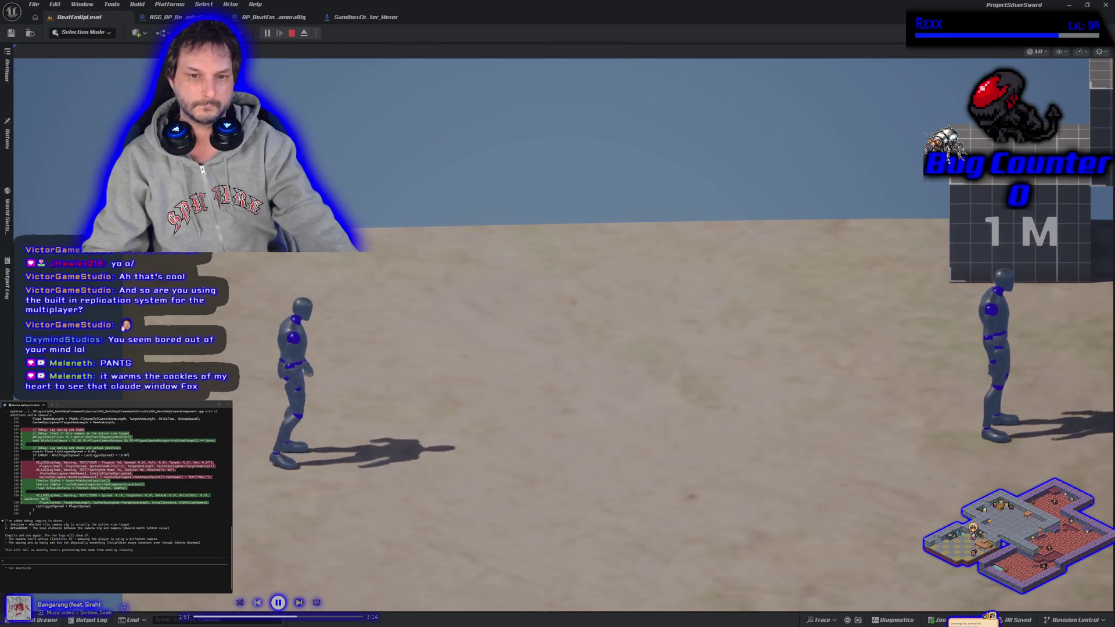
key("d")
key("a")
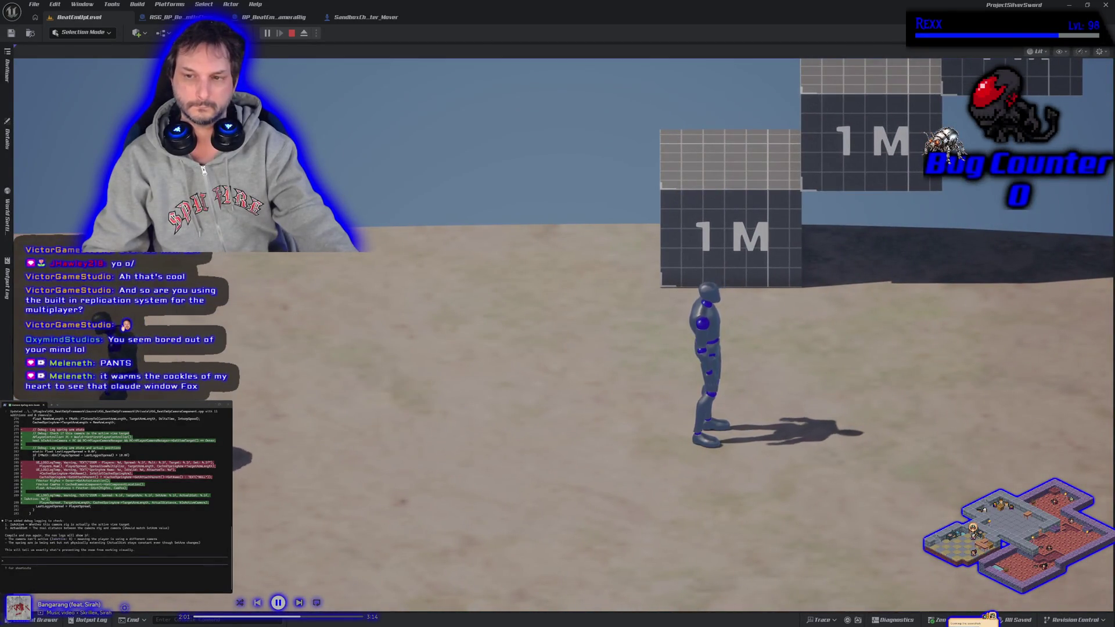
key("d")
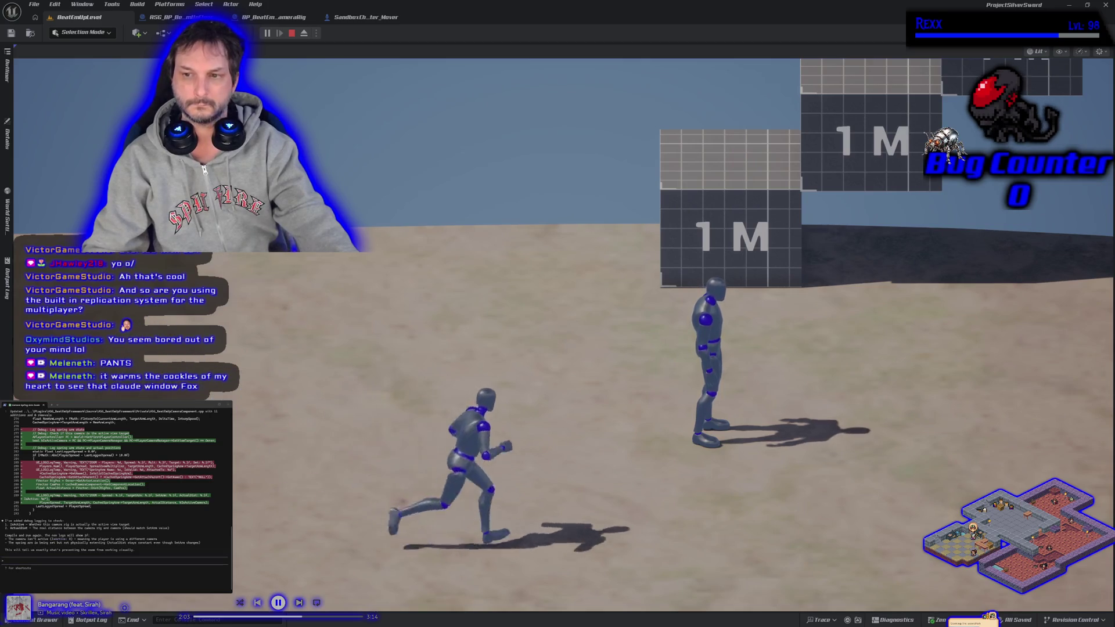
key("d")
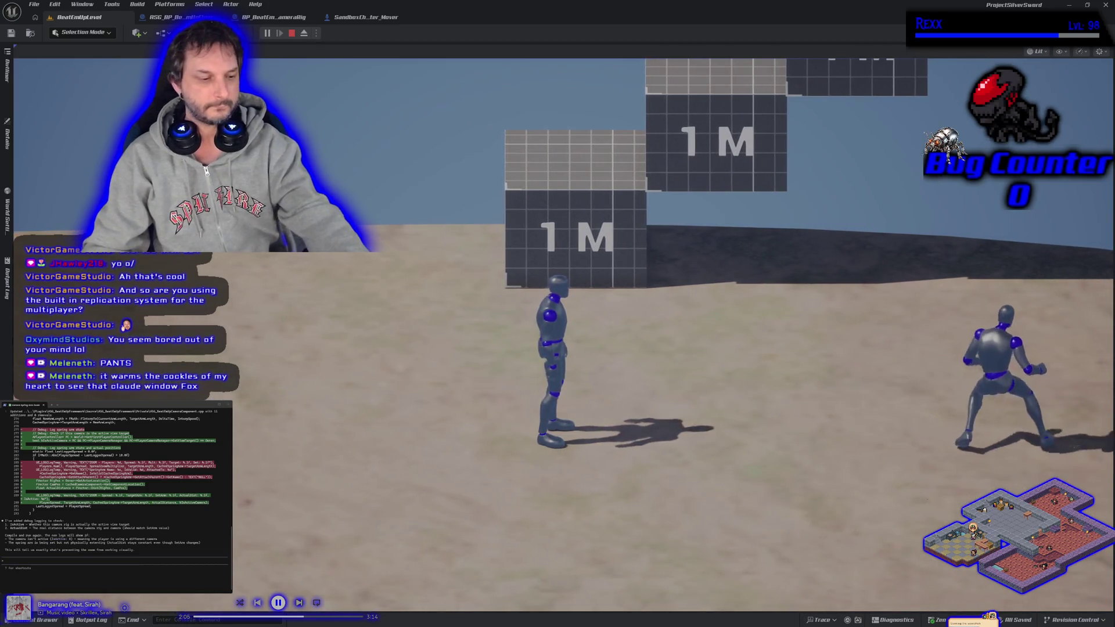
key("Escape")
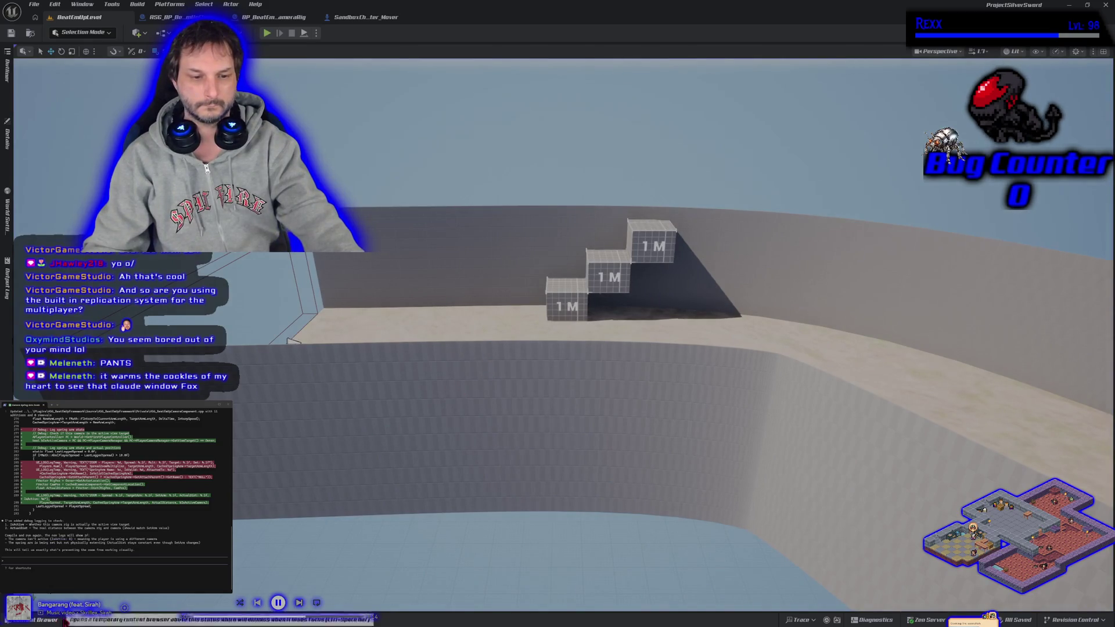
left_click(87, 620)
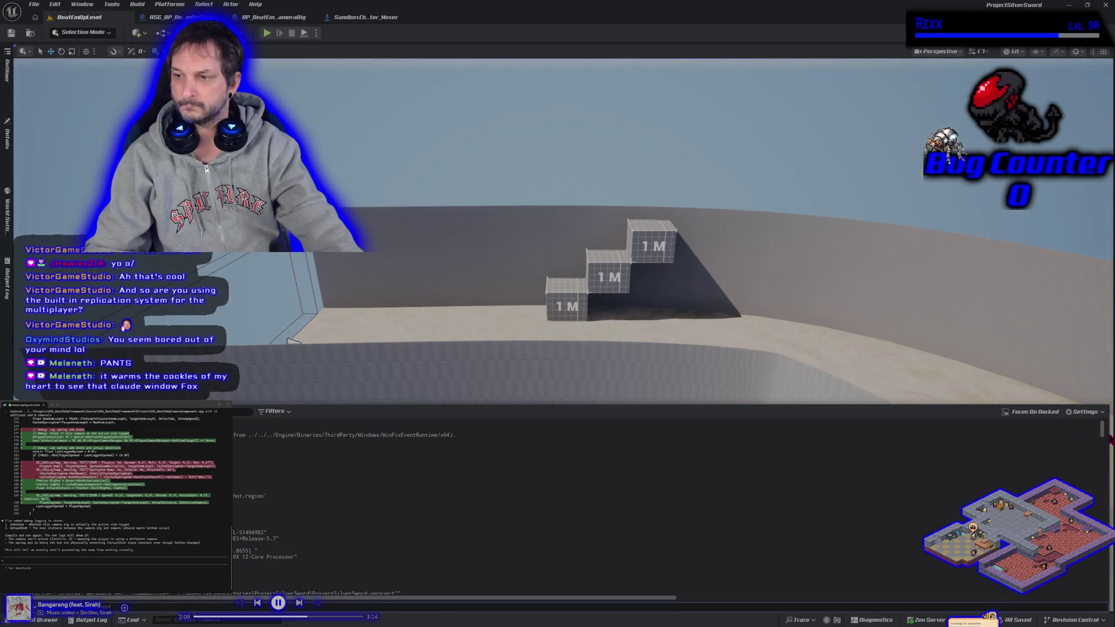
- Select and copy the ActualDist and mover location warning lines from the Output Log
left_click_drag(1105, 435, 1088, 585)
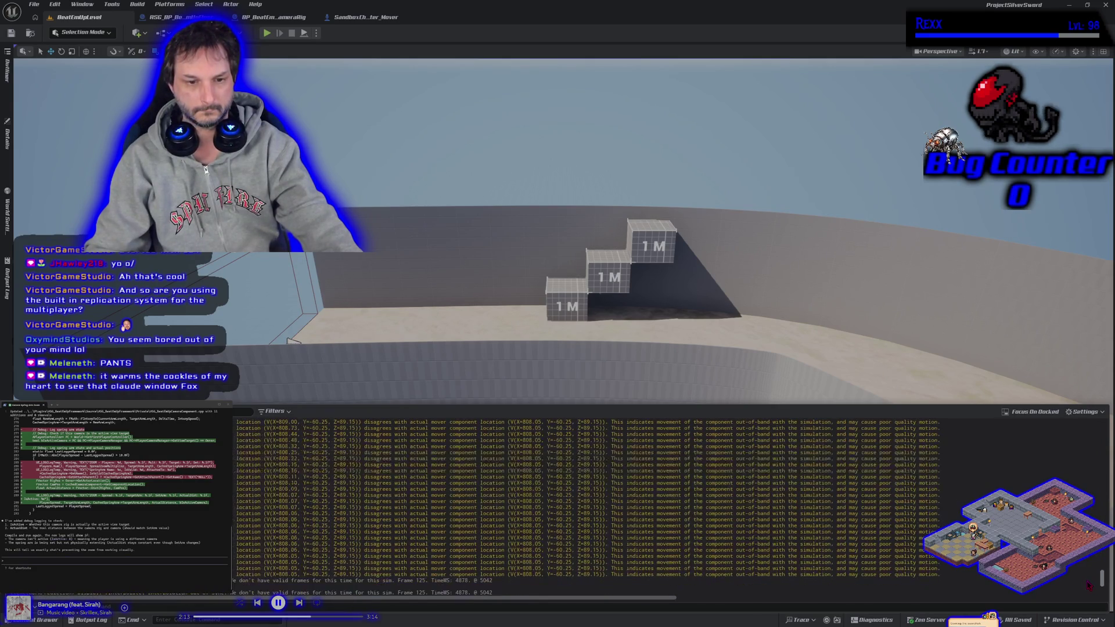
scroll(932, 566, "up", 5)
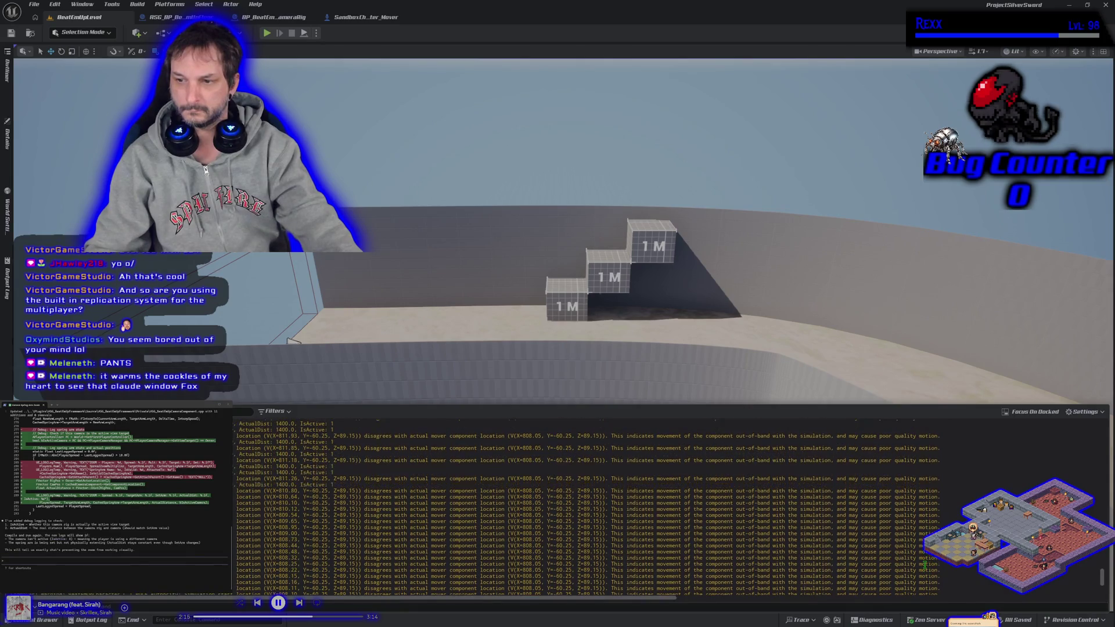
scroll(913, 544, "up", 5)
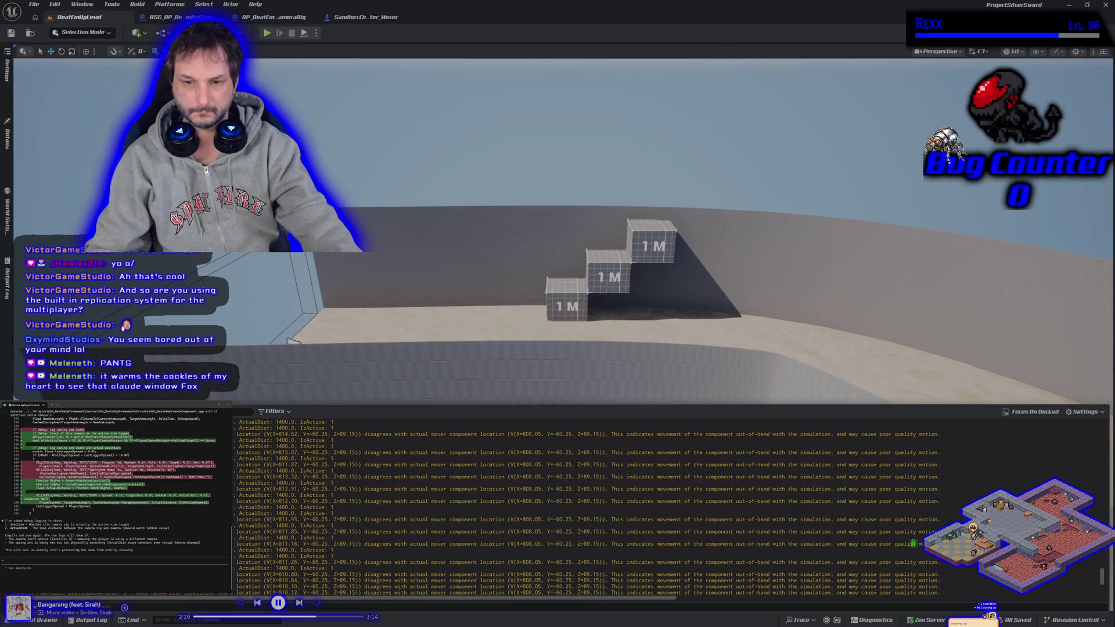
scroll(908, 529, "up", 10)
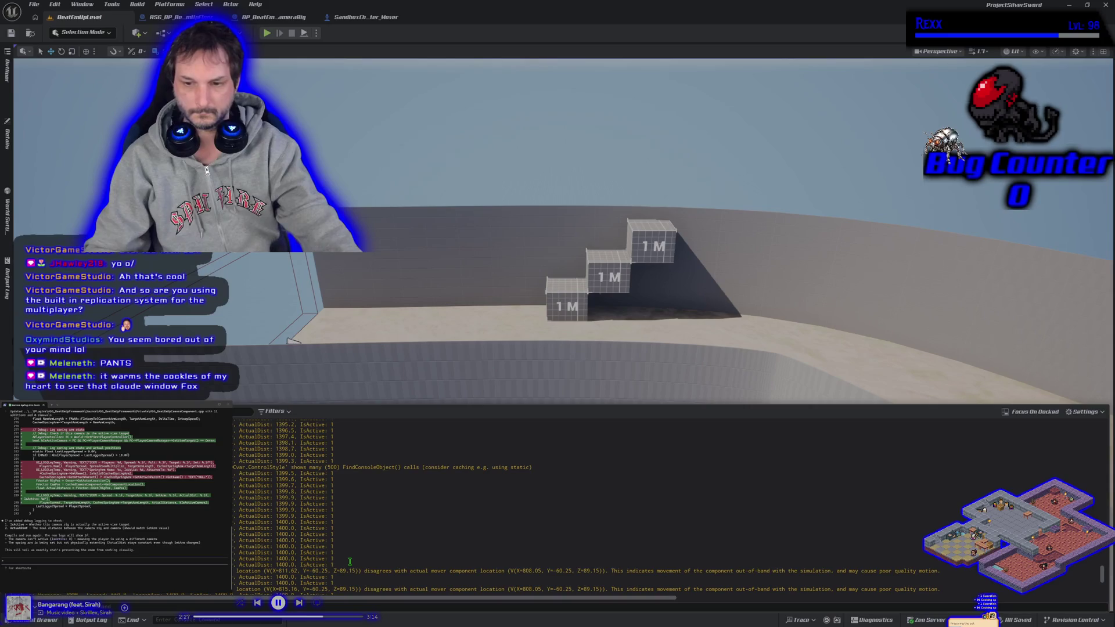
scroll(349, 561, "down", 2)
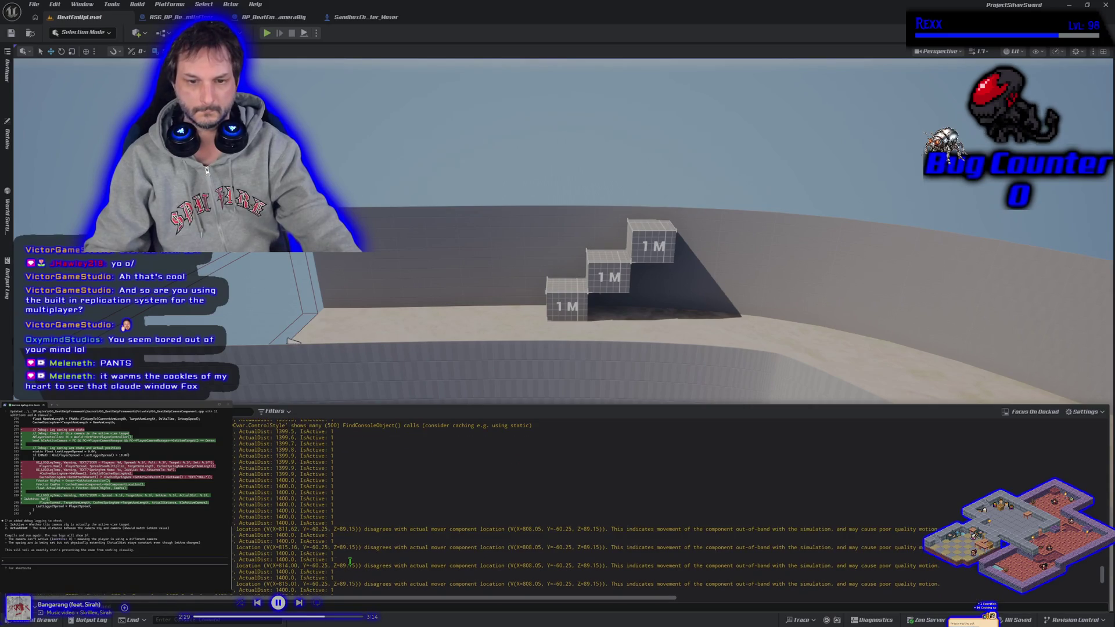
mouse_move(234, 428)
left_mouse_down()
mouse_move(325, 510)
mouse_move(813, 590)
mouse_move(957, 581)
left_mouse_up()
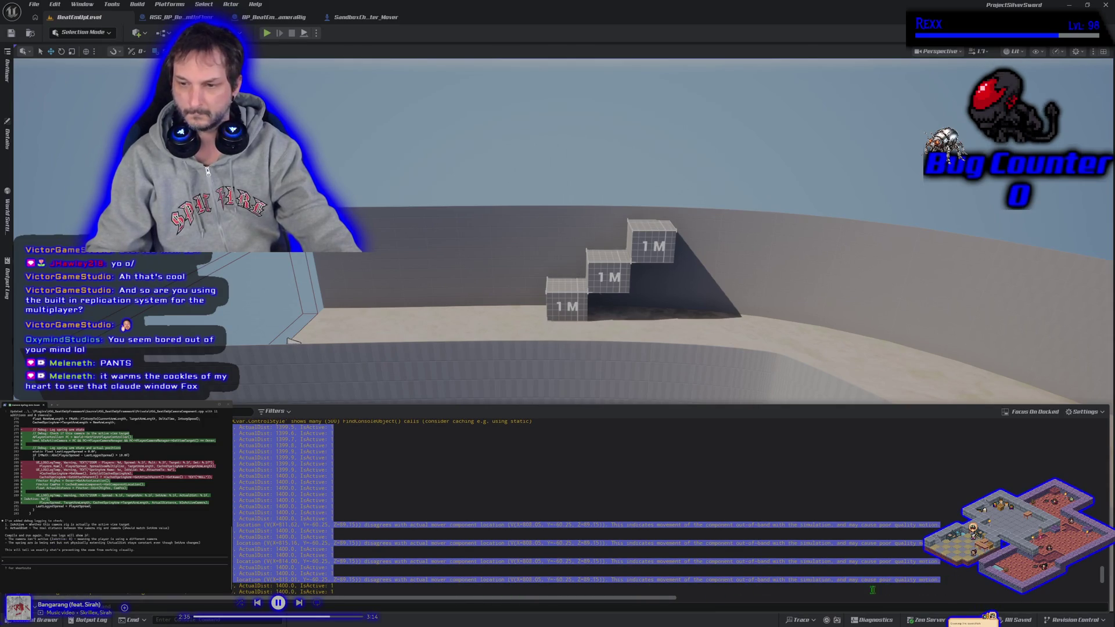
right_click(840, 580)
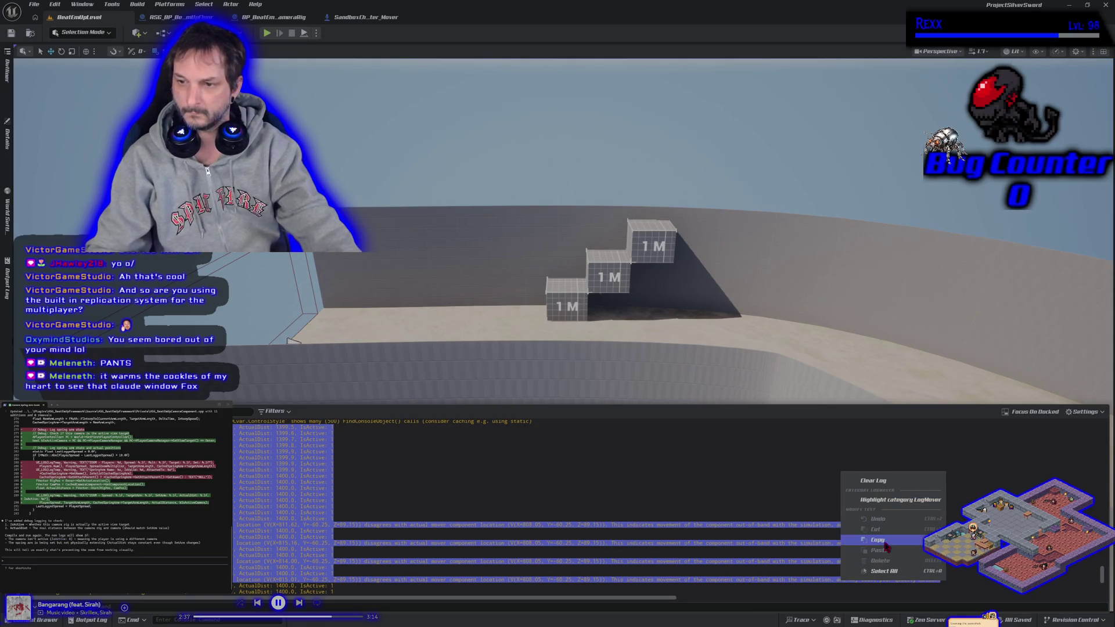
left_click(880, 538)
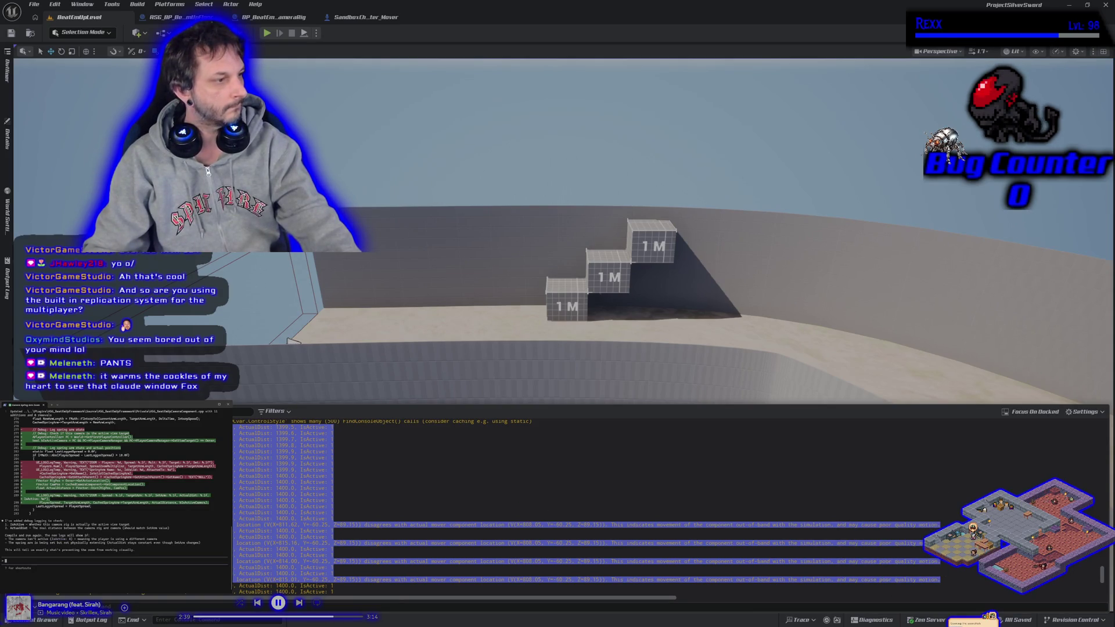
- Paste the copied log lines into Claude Code and send them
key("ctrl+v")
key("Return")
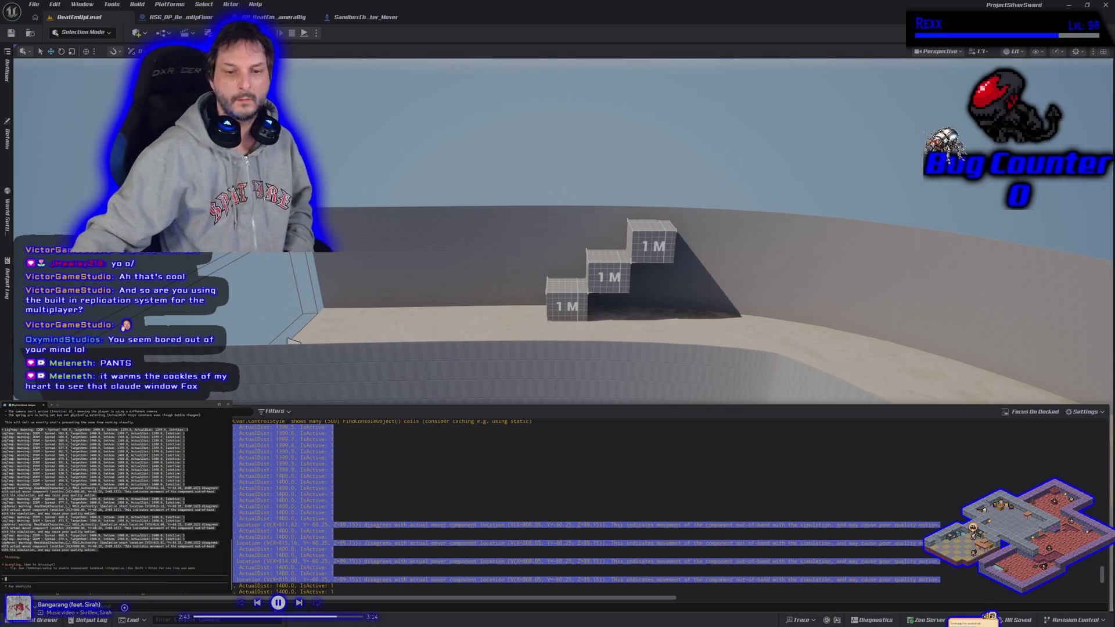
left_click(446, 512)
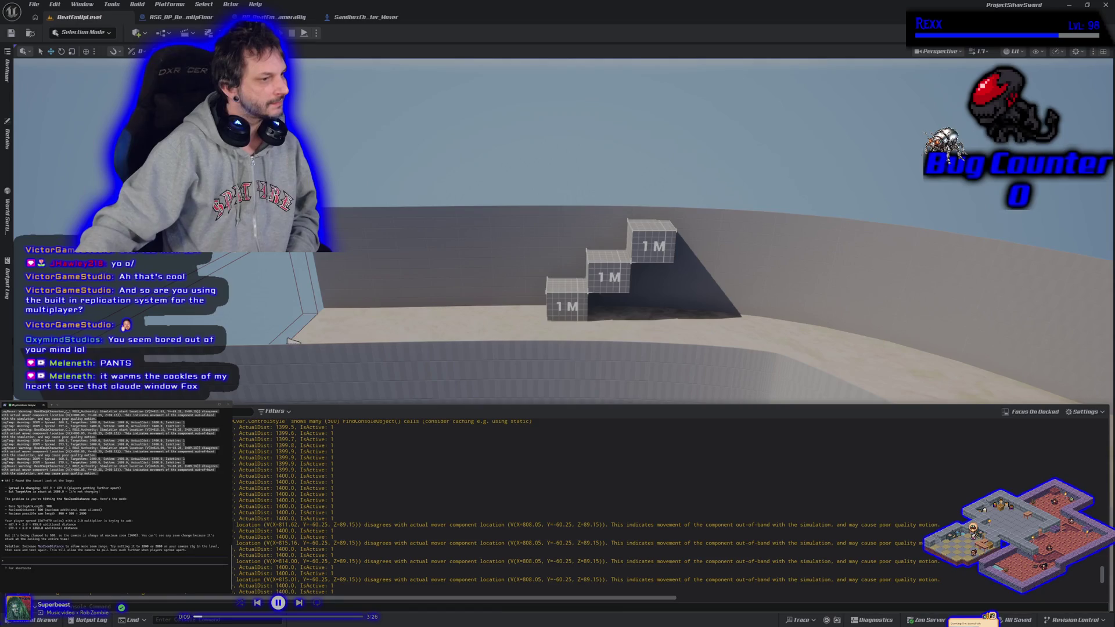
- Close the Output Log drawer to reveal the BeatEmUpLevel viewport
left_click(11, 161)
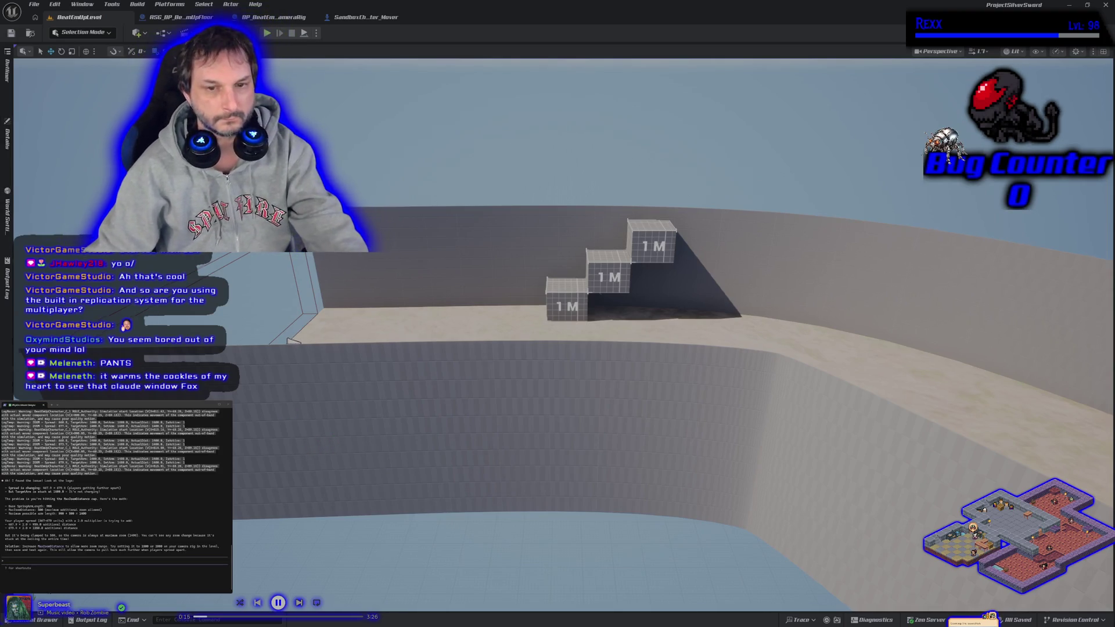
- Inspect the camera rig's Beat Em Up Camera Component Camera Setup values, then start Play
scroll(293, 341, "up", 5)
left_click(264, 341)
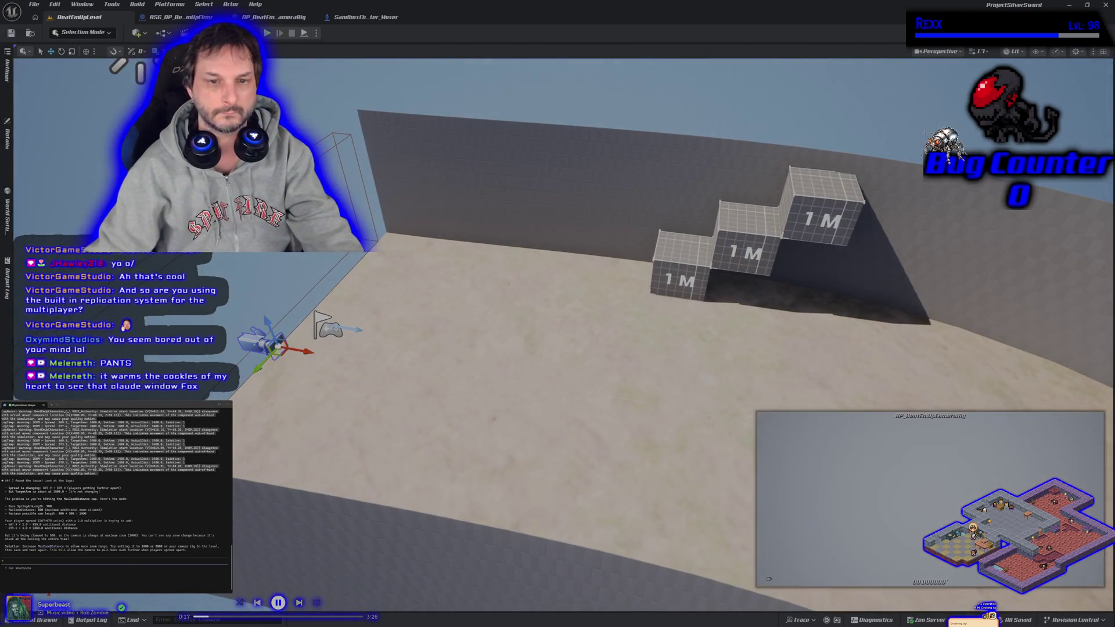
left_click(7, 139)
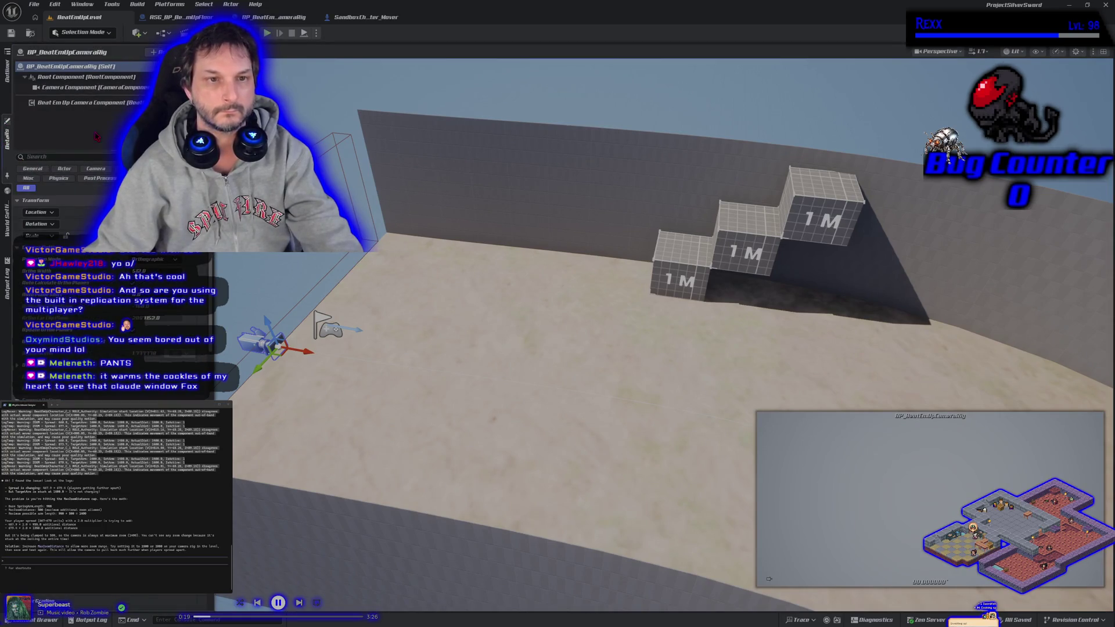
left_click(76, 102)
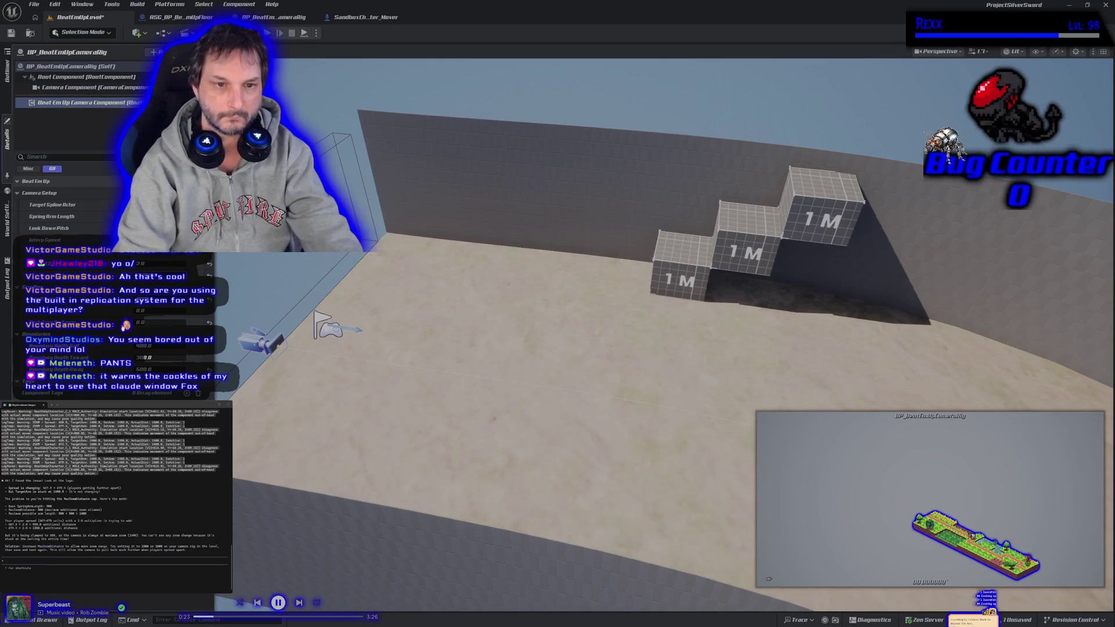
left_click(268, 34)
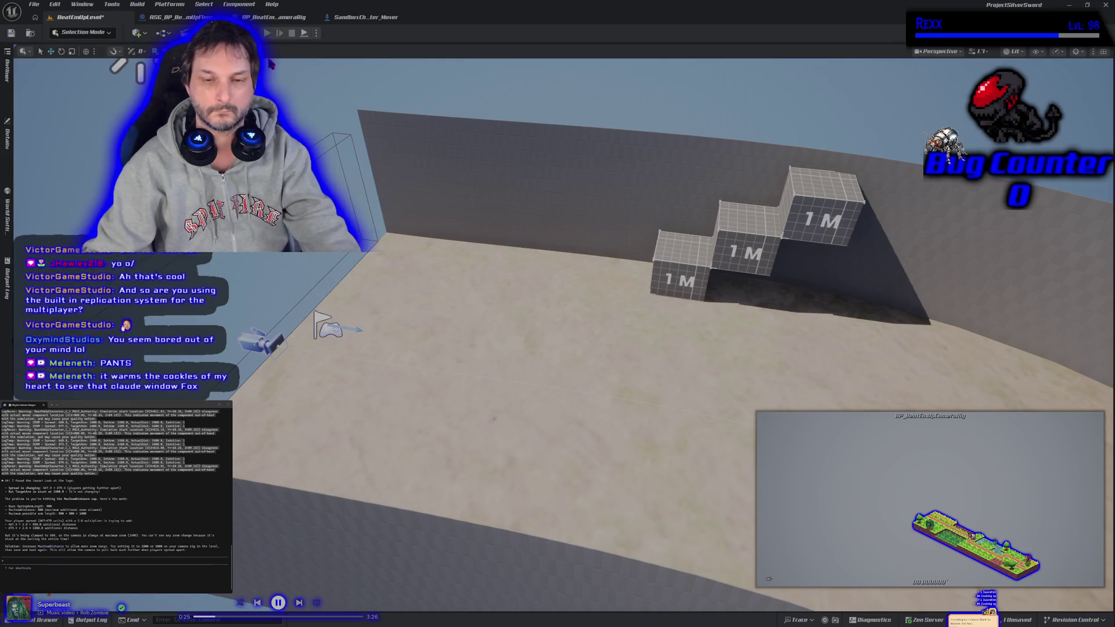
- Run each of the two characters to the right in PIE, then stop play
key("d")
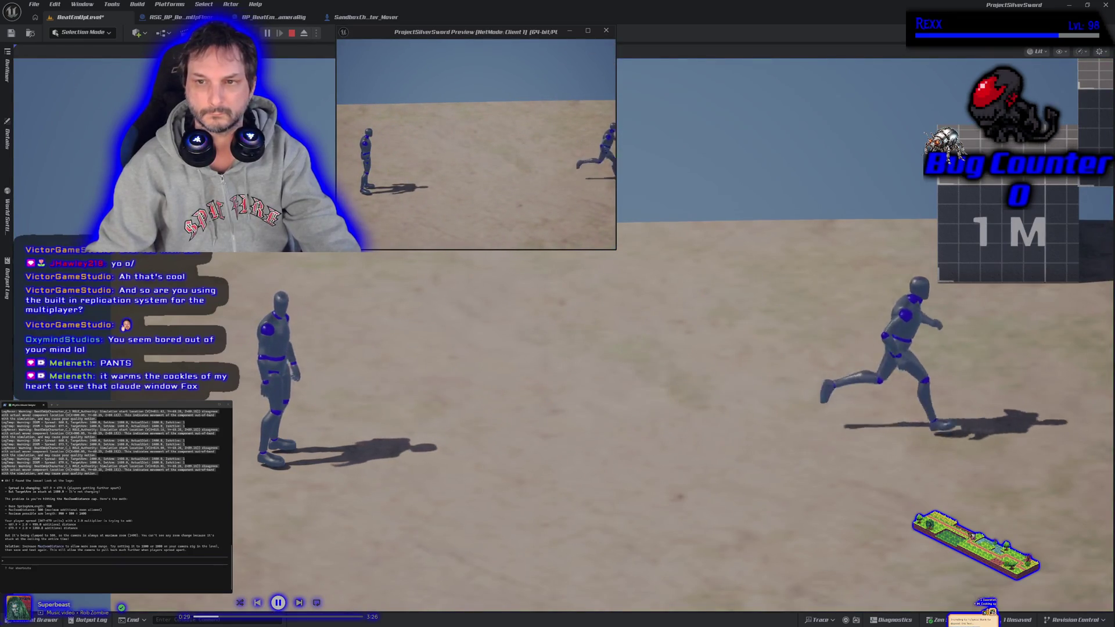
key("shift+F1")
left_click(416, 205)
key("d")
key("d")
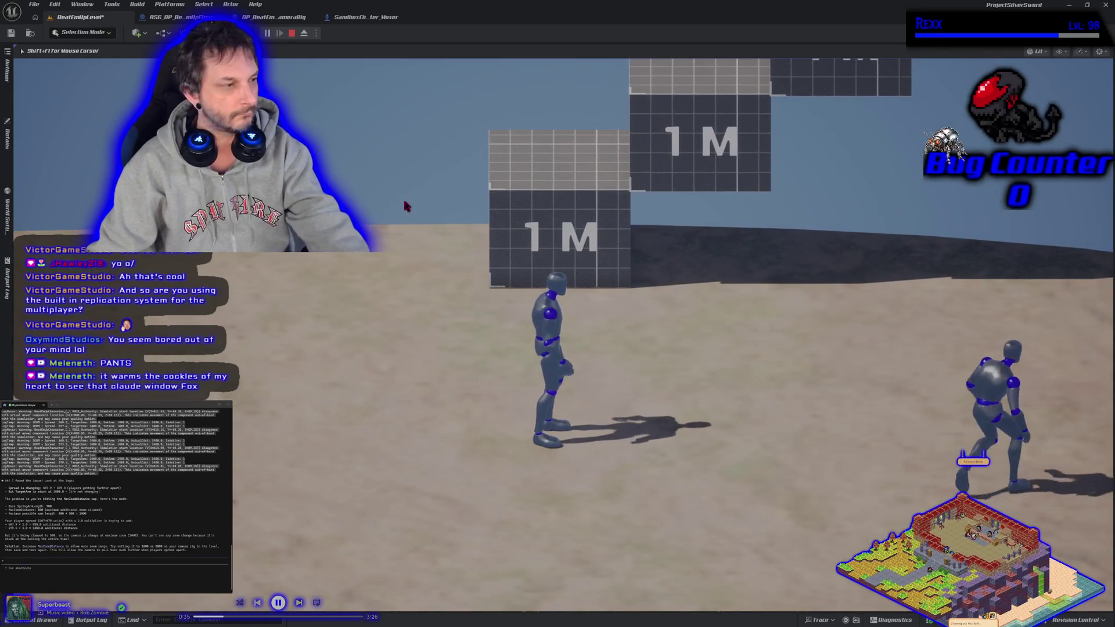
key("Escape")
- Tell Claude that setting it to 5000 changed nothing, then save the level
type("i set it to5000 and reth")
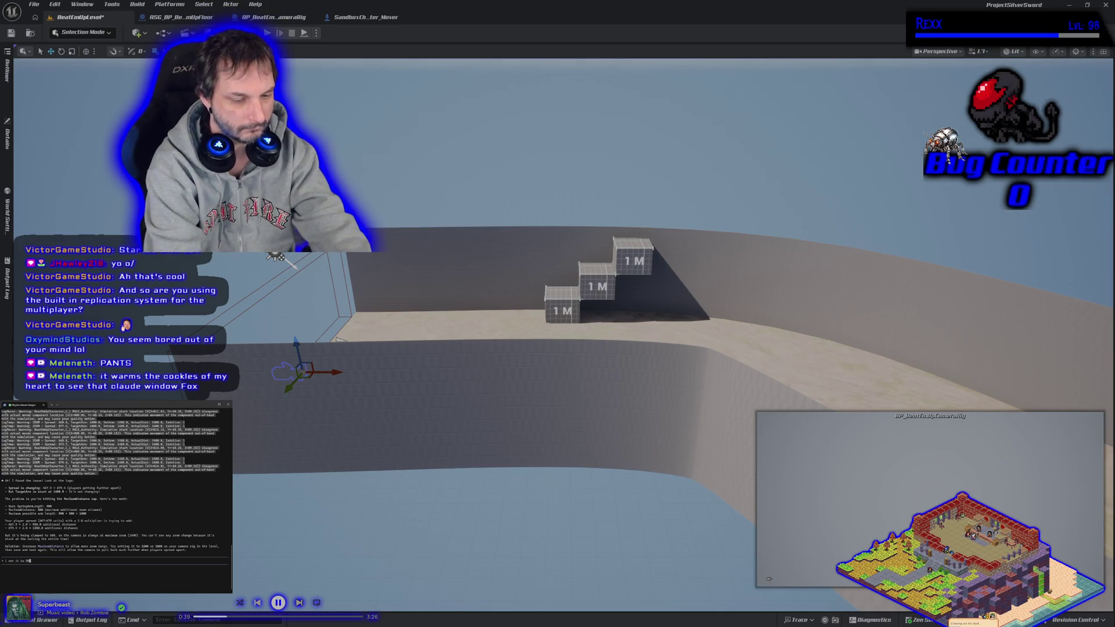
type("ing happened")
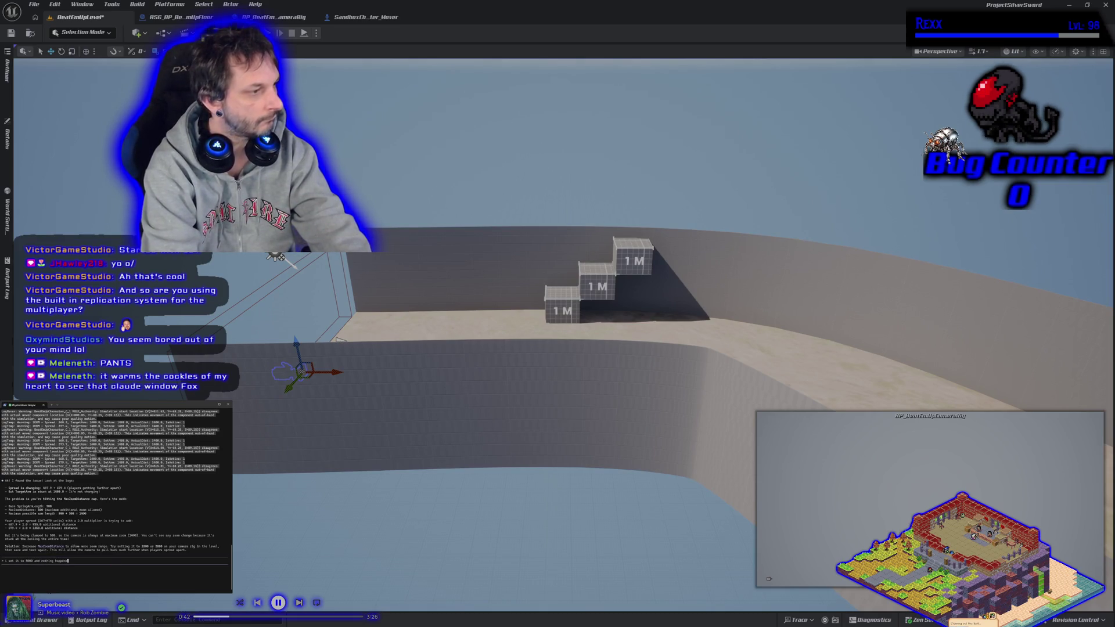
key("Return")
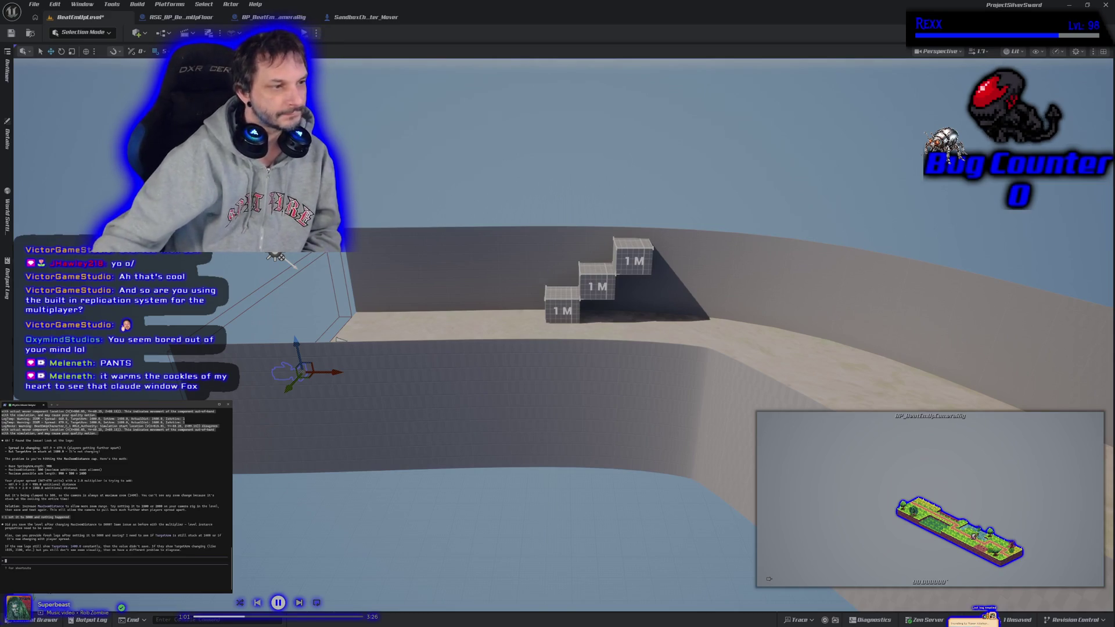
key("ctrl+s")
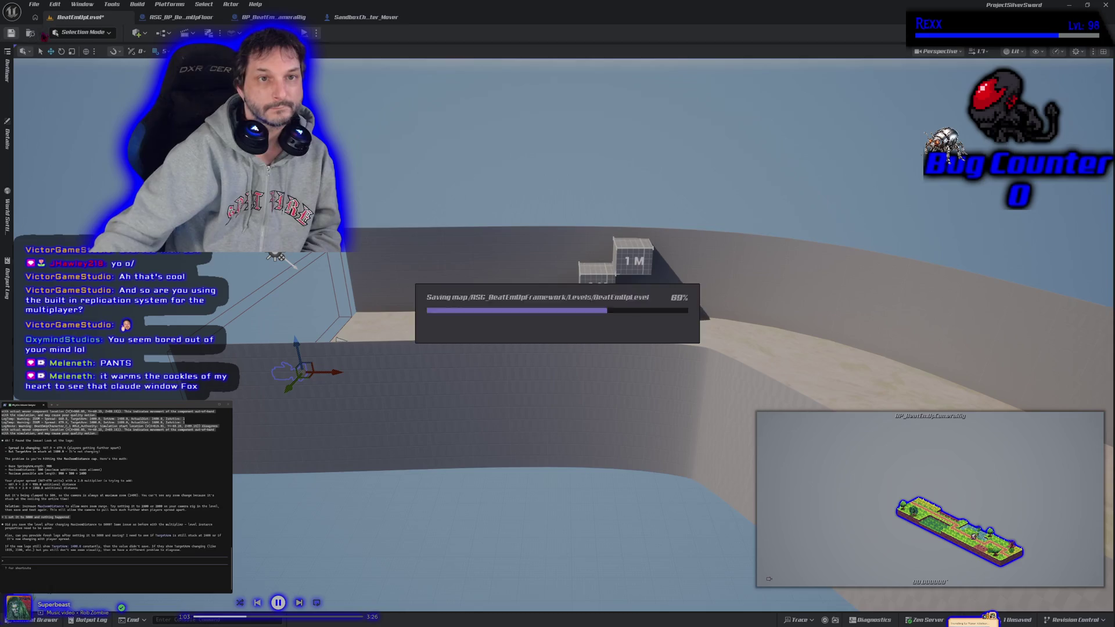
- Play again running one character right, stop, and show the Output Log's mover warnings
left_click(304, 32)
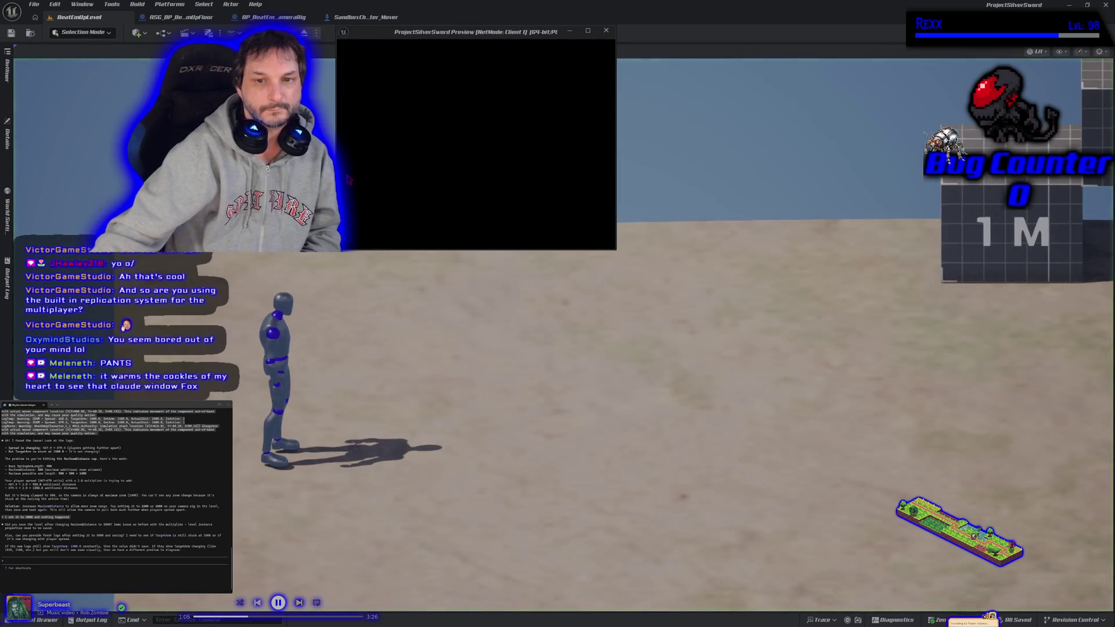
key("d")
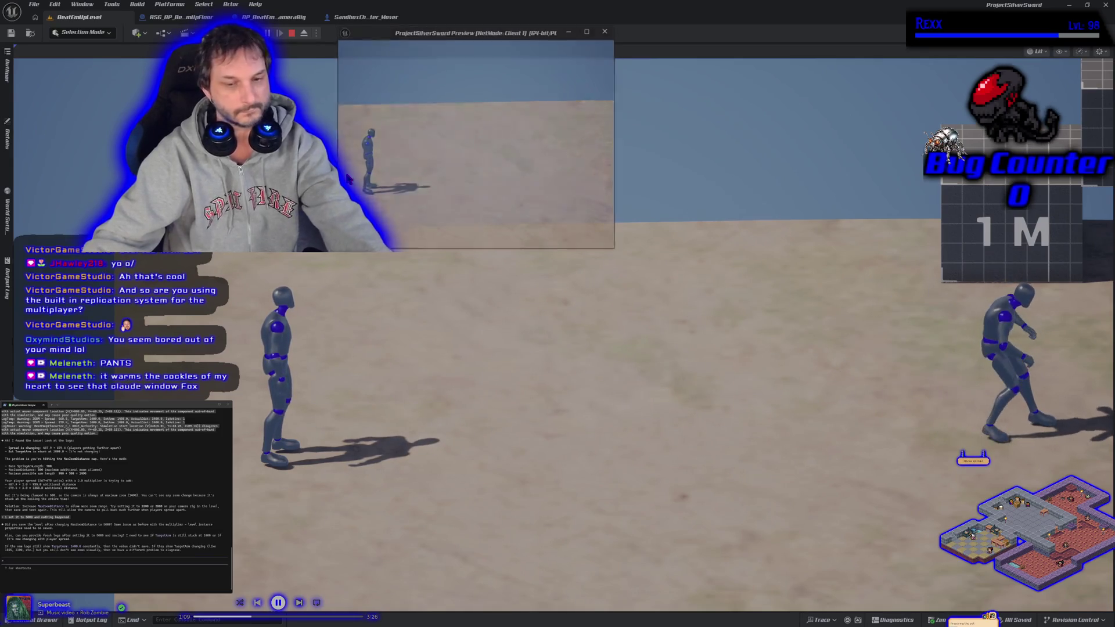
key("Escape")
left_click(87, 619)
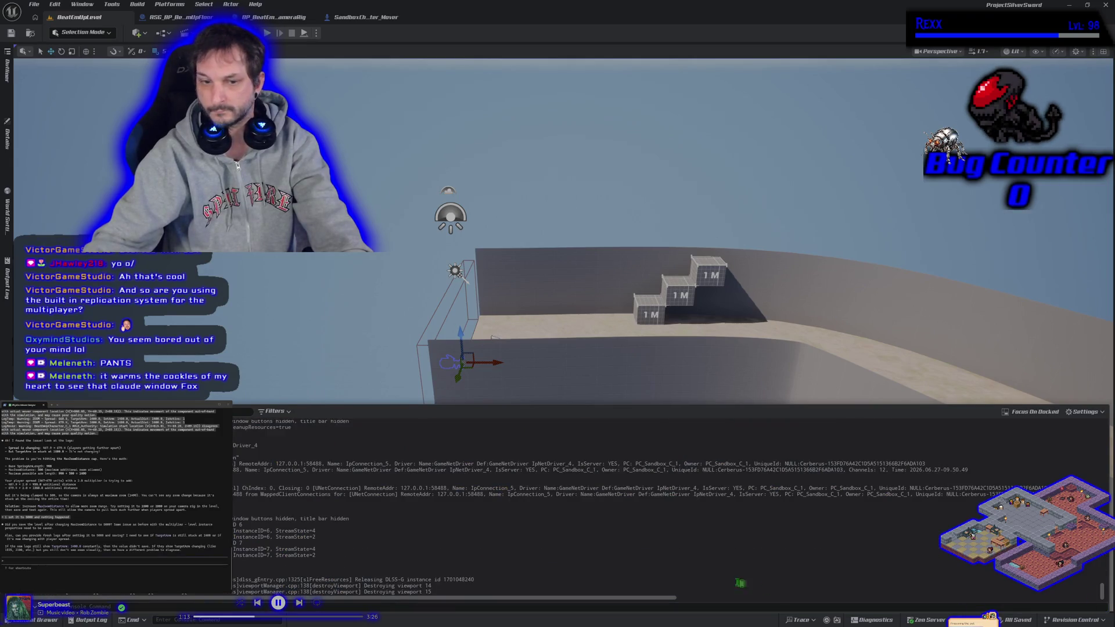
- Copy the mover out-of-band location warning lines from the Output Log and submit them to Claude
scroll(561, 551, "up", 8)
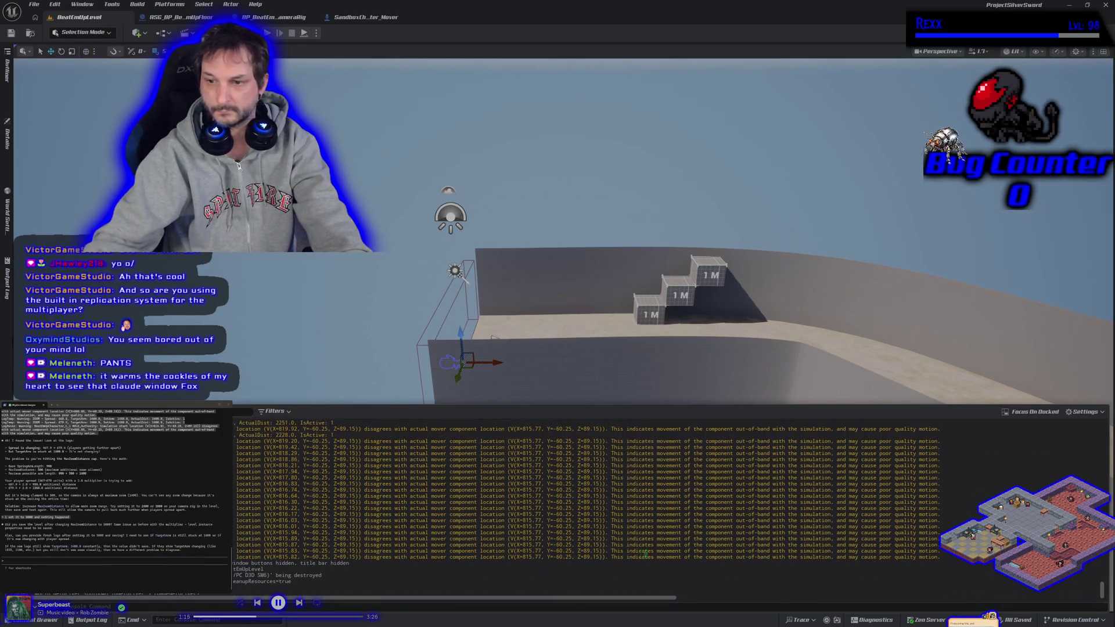
scroll(940, 562, "up", 4)
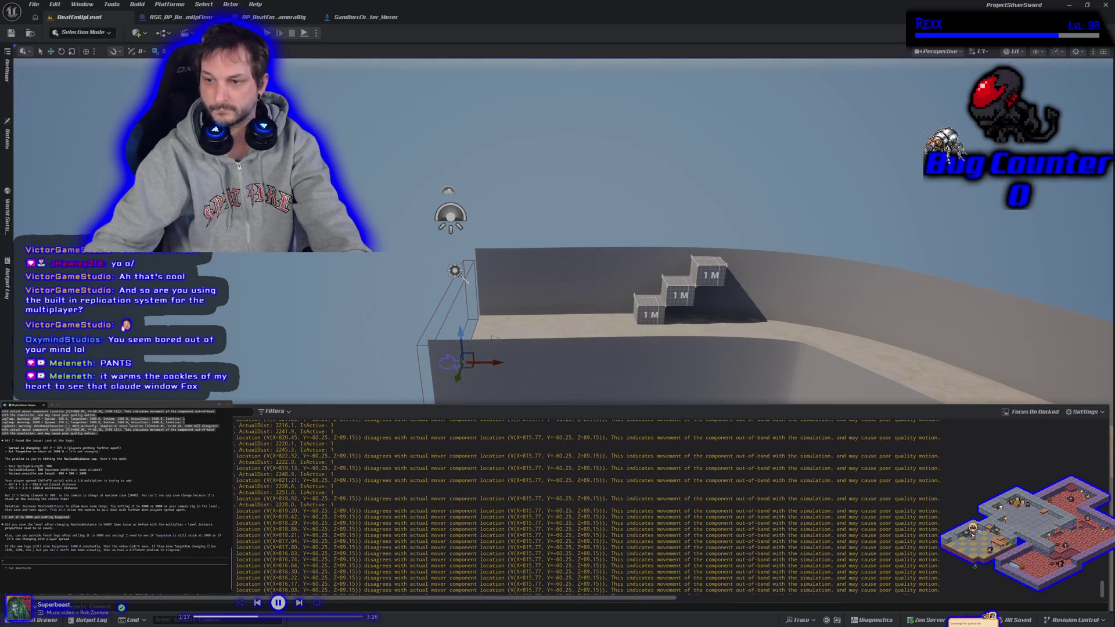
mouse_move(581, 542)
left_mouse_down()
mouse_move(523, 537)
mouse_move(334, 432)
left_mouse_up()
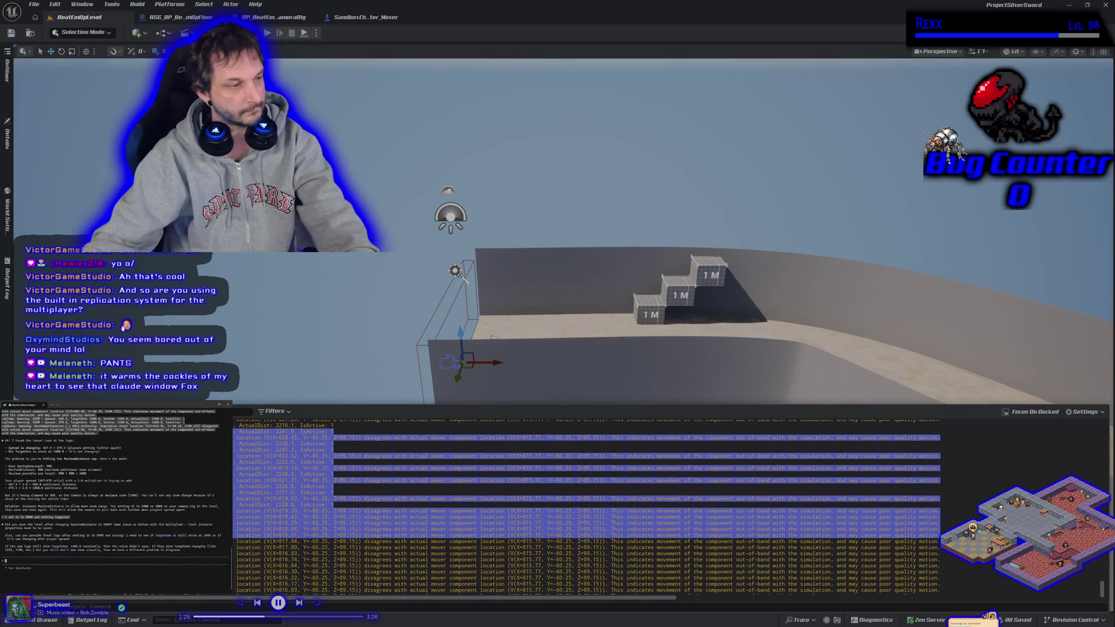
key("ctrl+v")
key("Return")
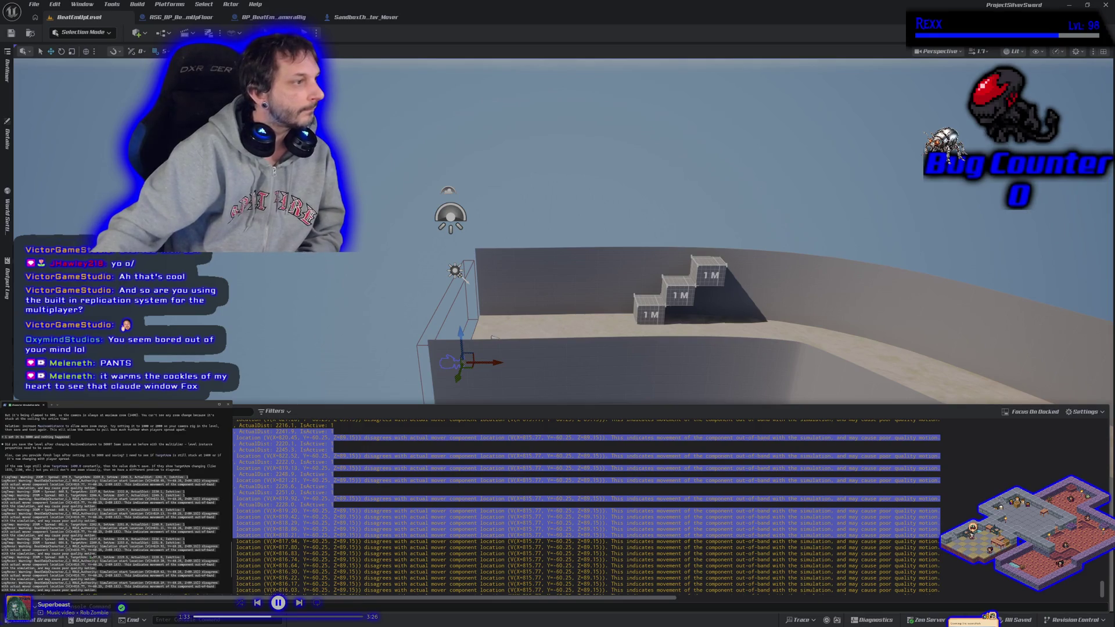
key("Return")
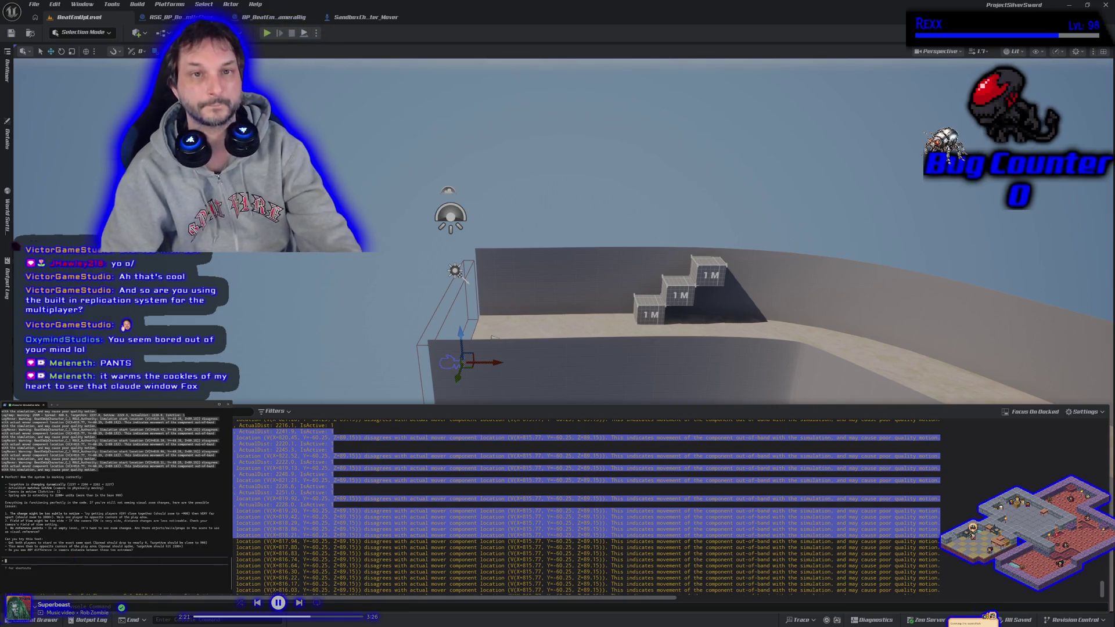
- Play a two-client session, run one character right and back toward the other, then stop
left_click(266, 36)
left_click(265, 36)
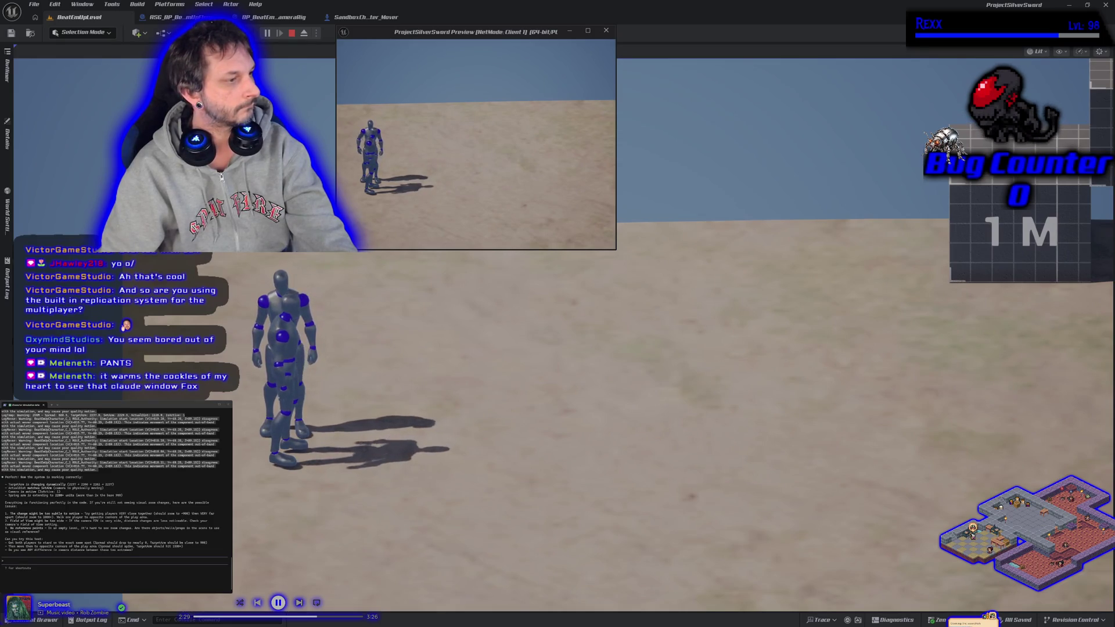
key("d")
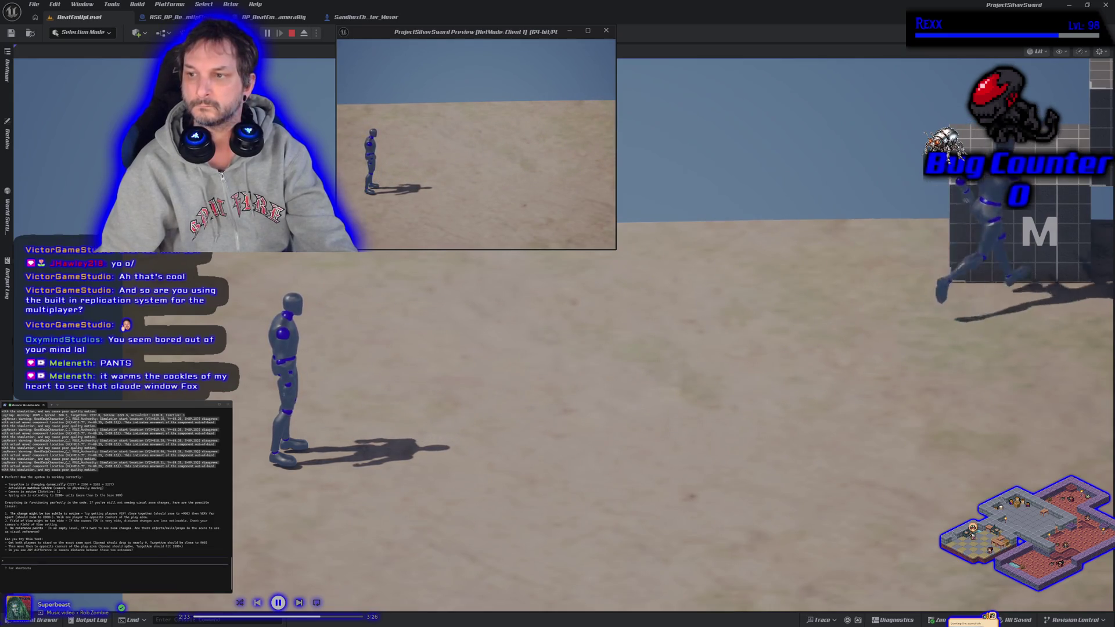
left_click(382, 252)
key("a")
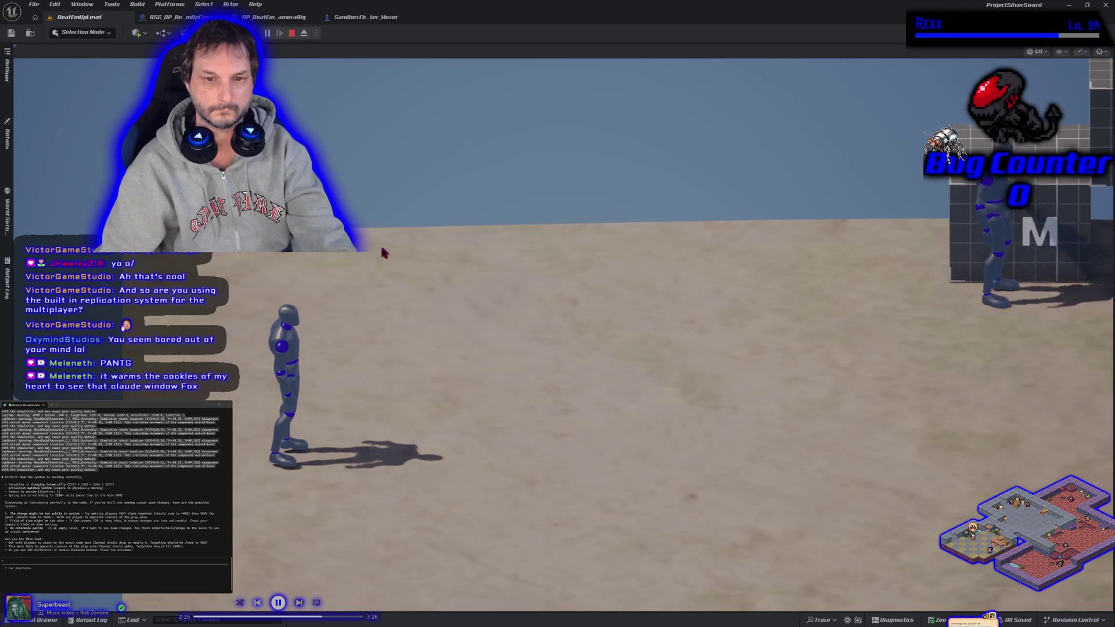
left_click(382, 253)
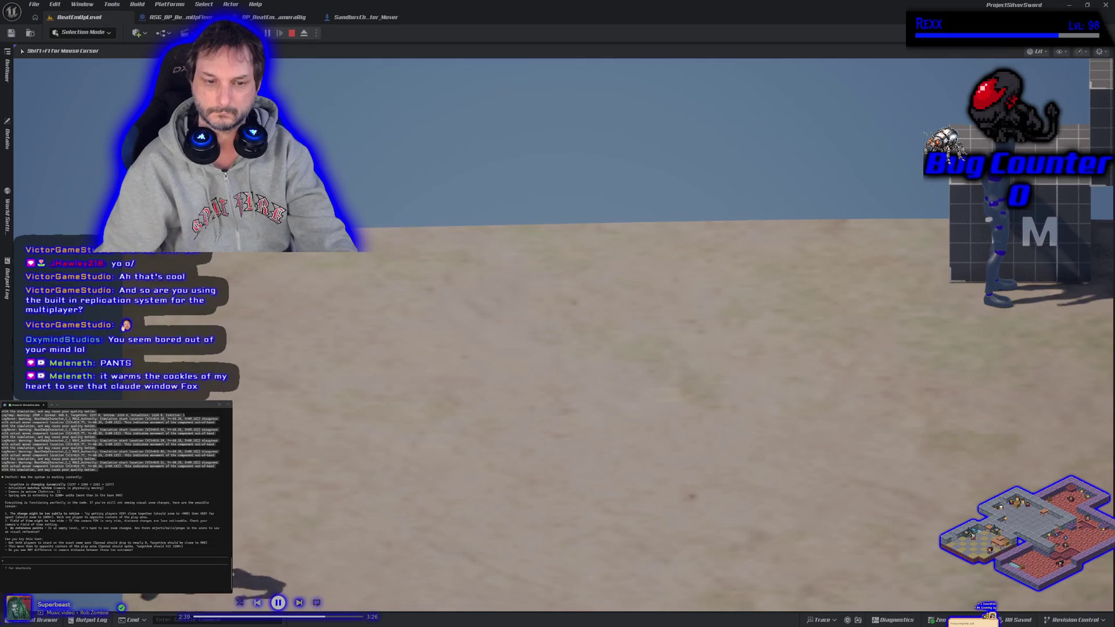
key("shift+F1")
key("alt+Tab")
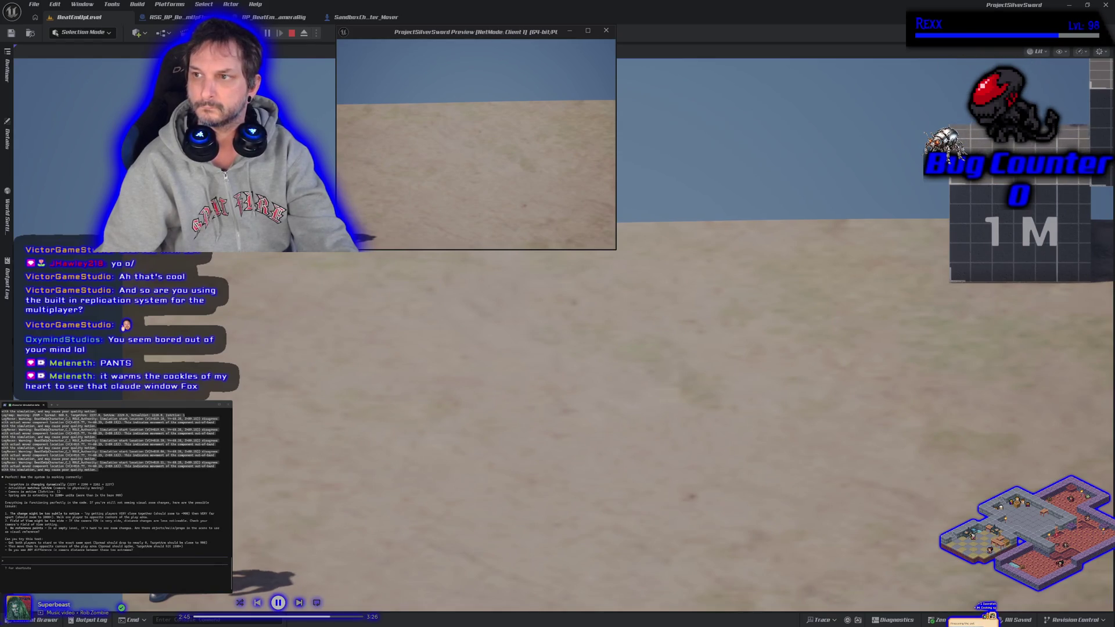
key("Escape")
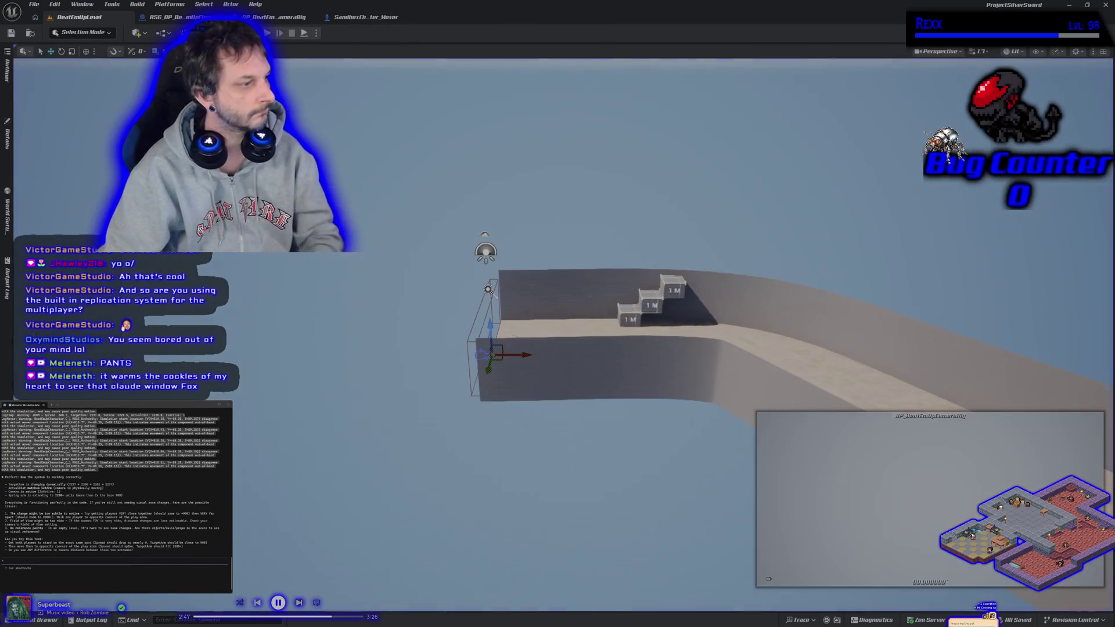
- Reply 'nothing' to Claude, approve its camera component code edit, and close the Unreal editor
type("nothing")
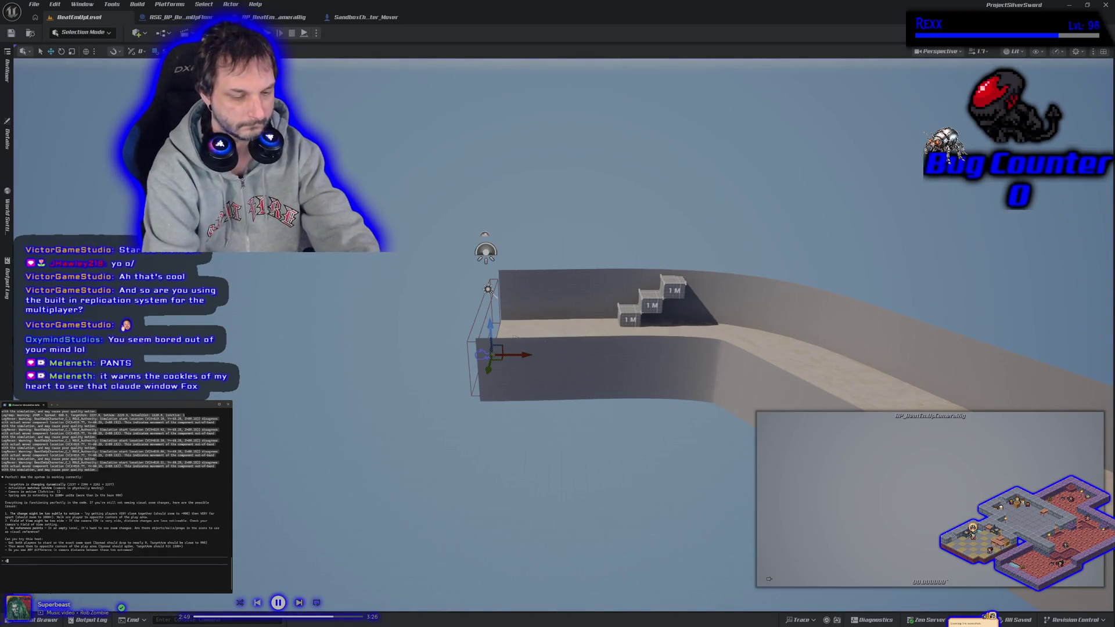
key("Return")
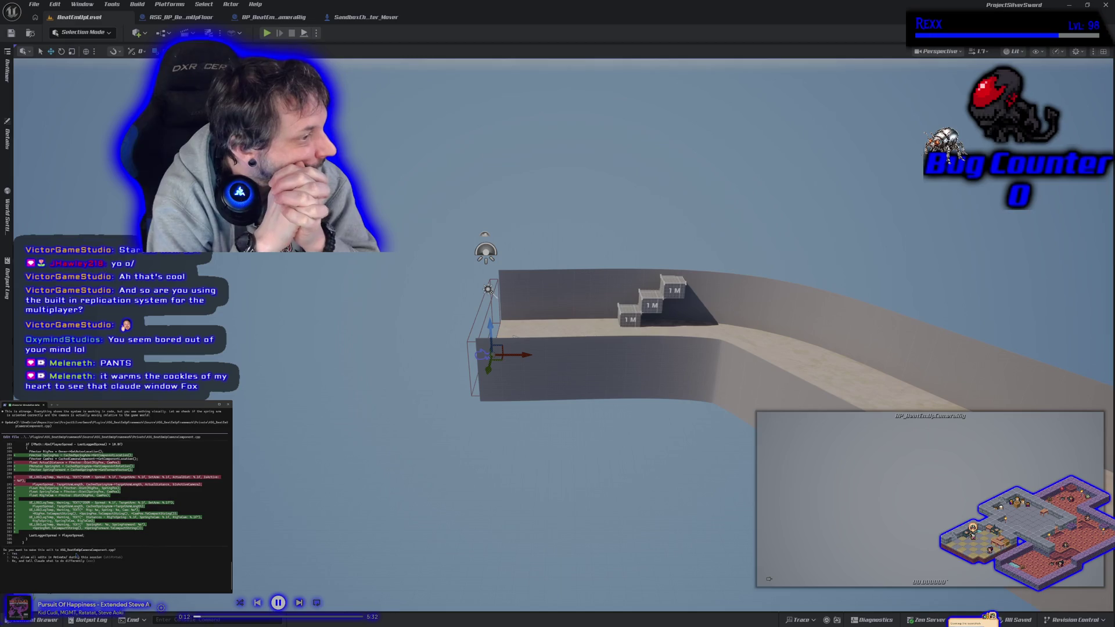
key("Return")
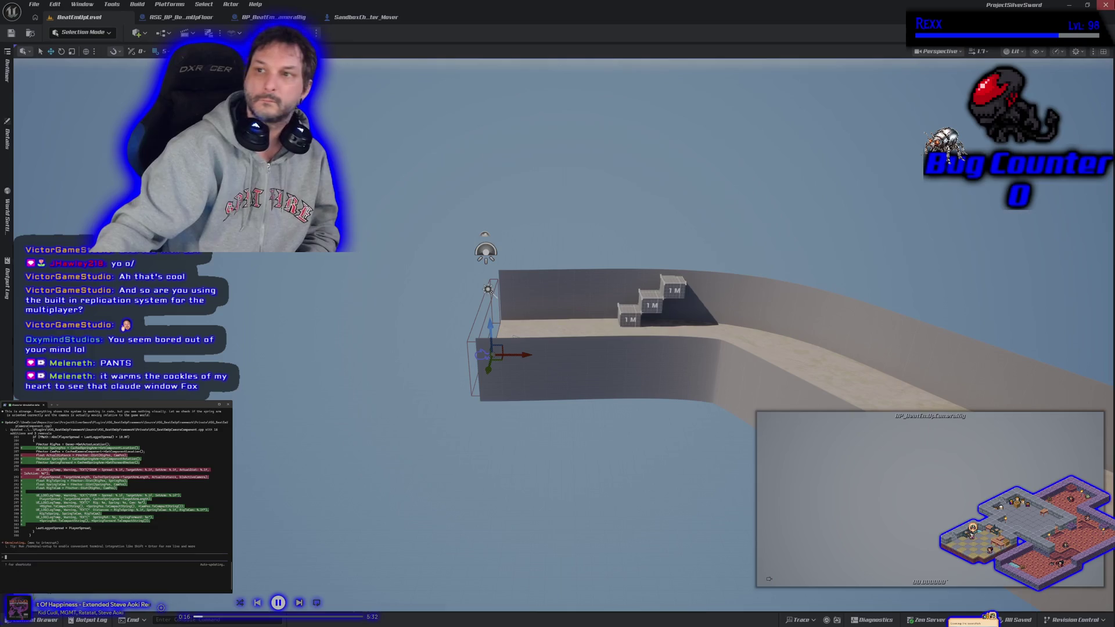
left_click(1106, 5)
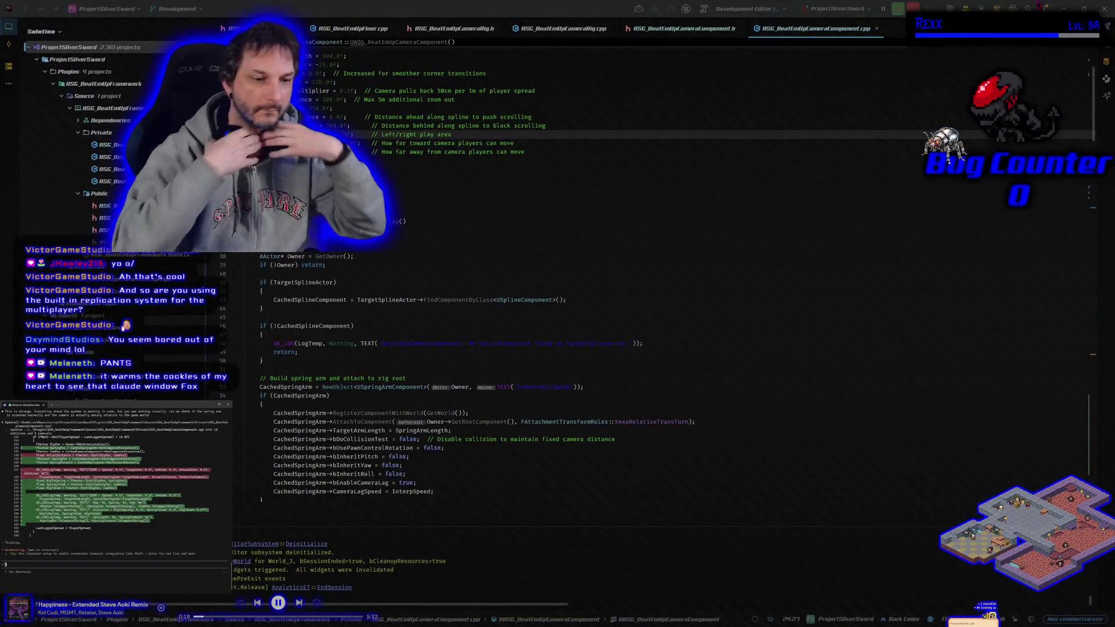
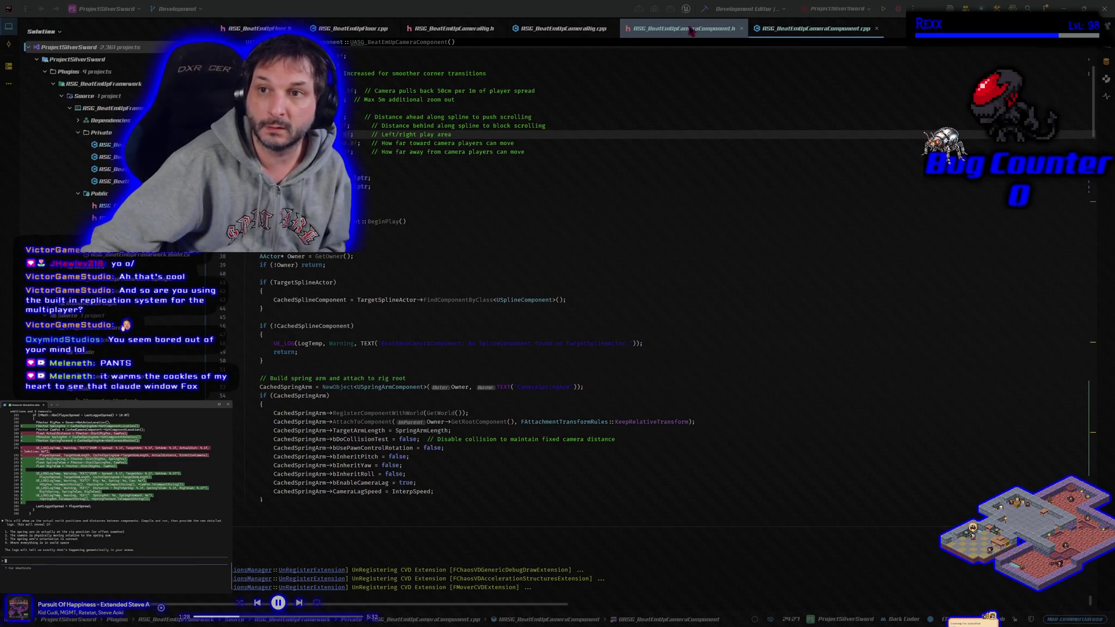
- Build the solution in Rider with the edited camera component so the Unreal Editor relaunches
left_click(898, 10)
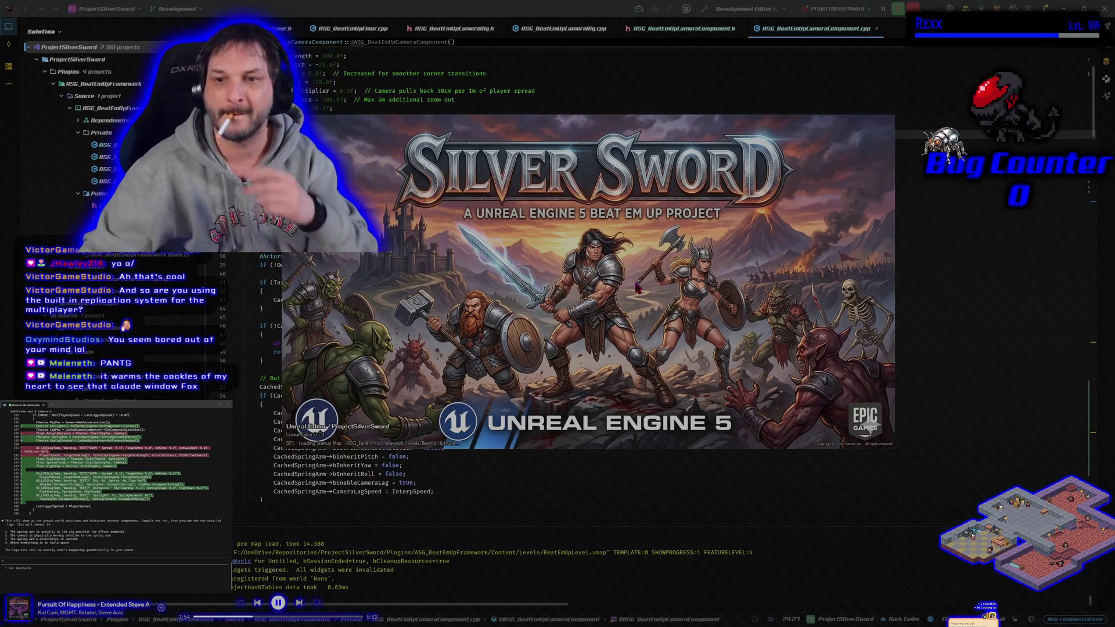
left_click_drag(711, 325, 724, 322)
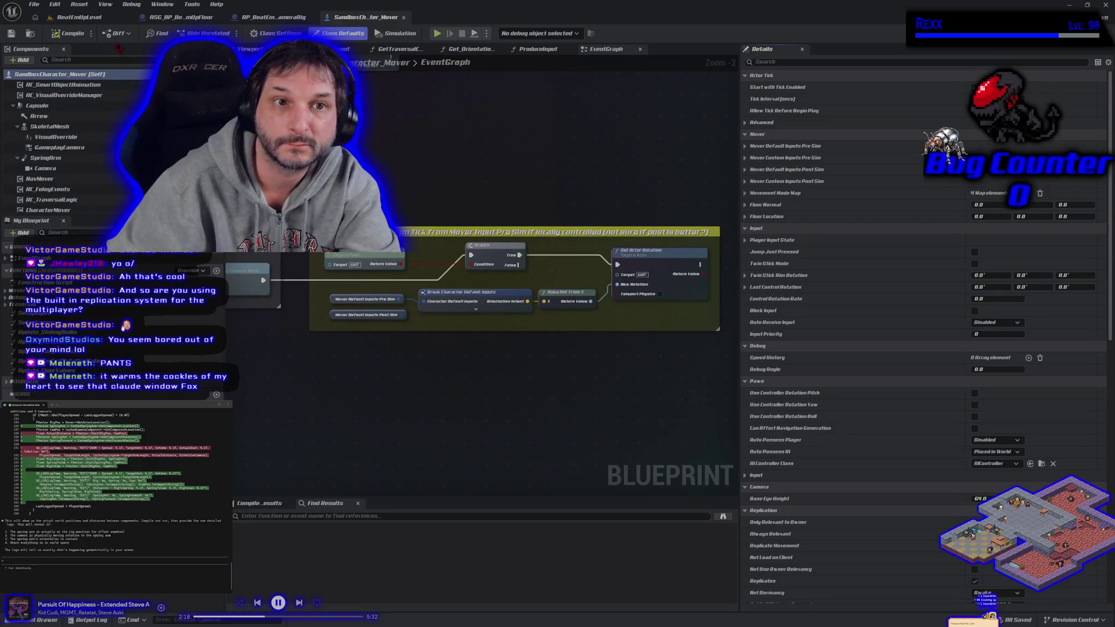
- Switch the editor from the character Blueprint to the BeatEmUpLevel level
left_click(92, 18)
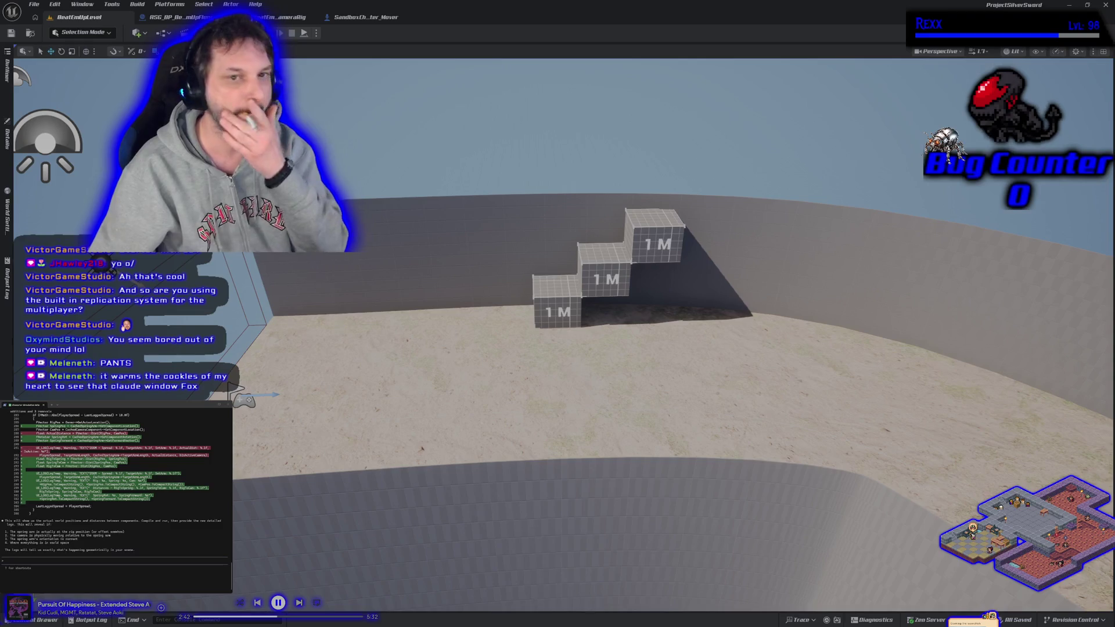
- Run a multiplayer PIE session, move a player with D, then stop it
key("alt+p")
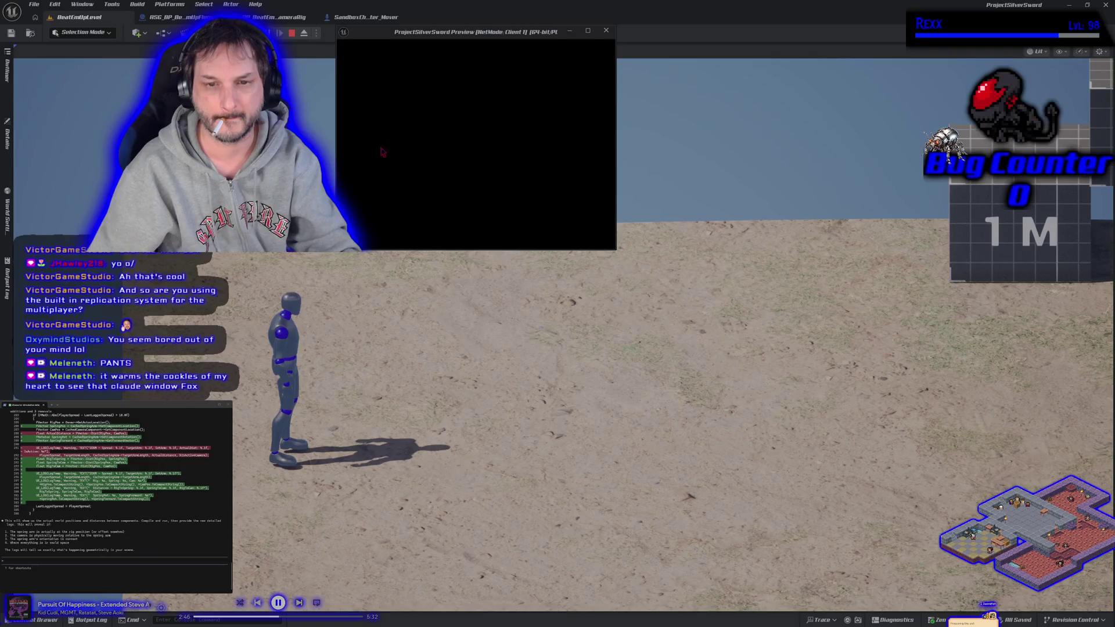
key("d")
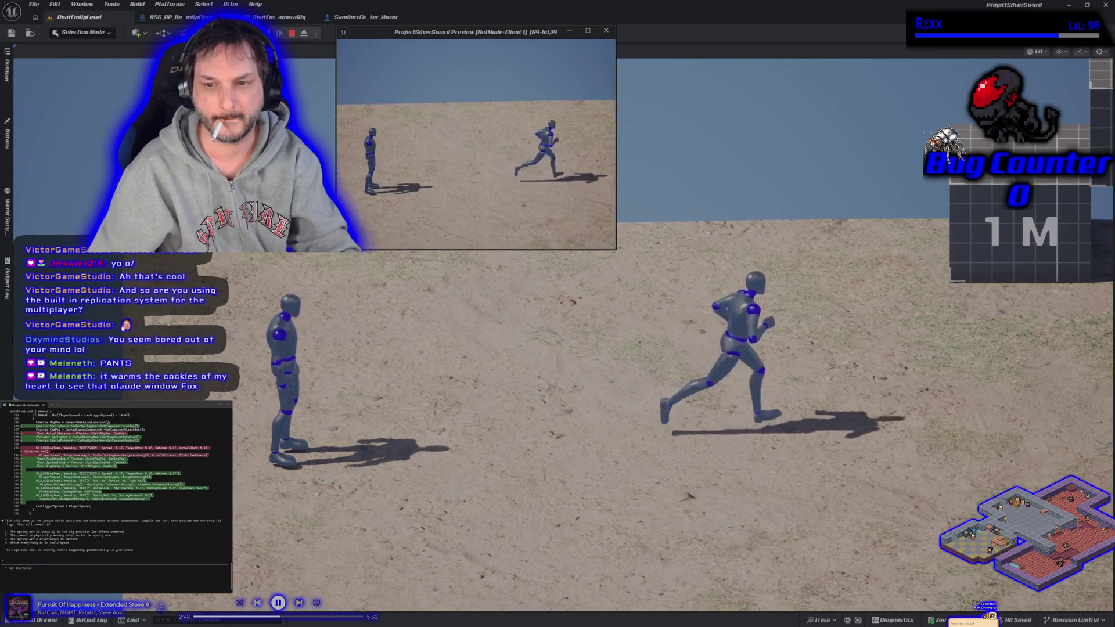
key("Escape")
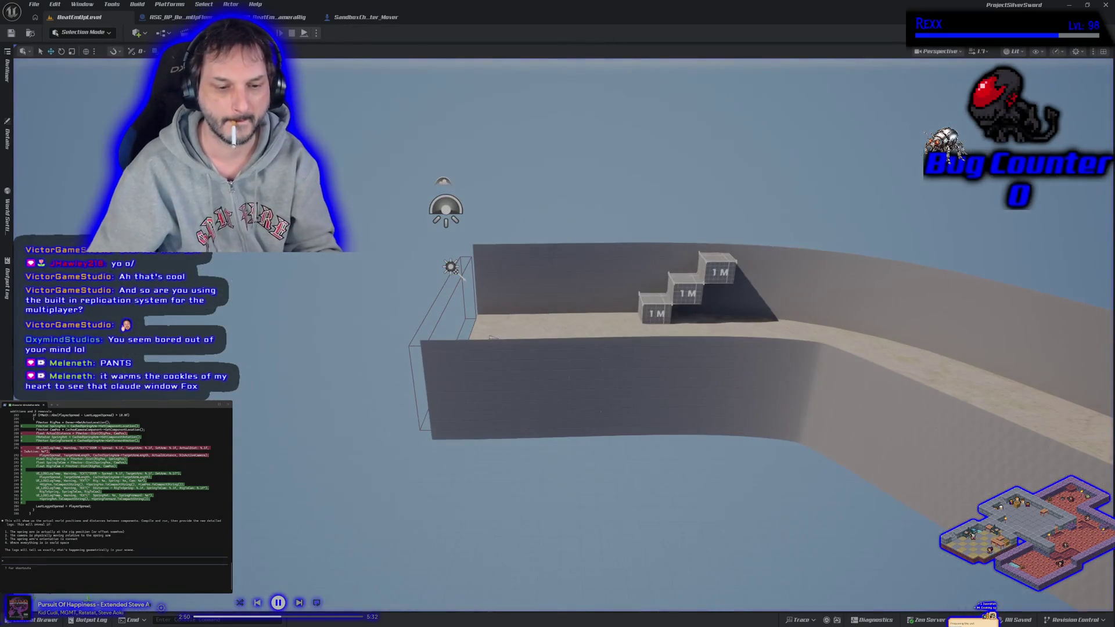
- Open the Output Log and select the camera position debug lines
left_click(87, 620)
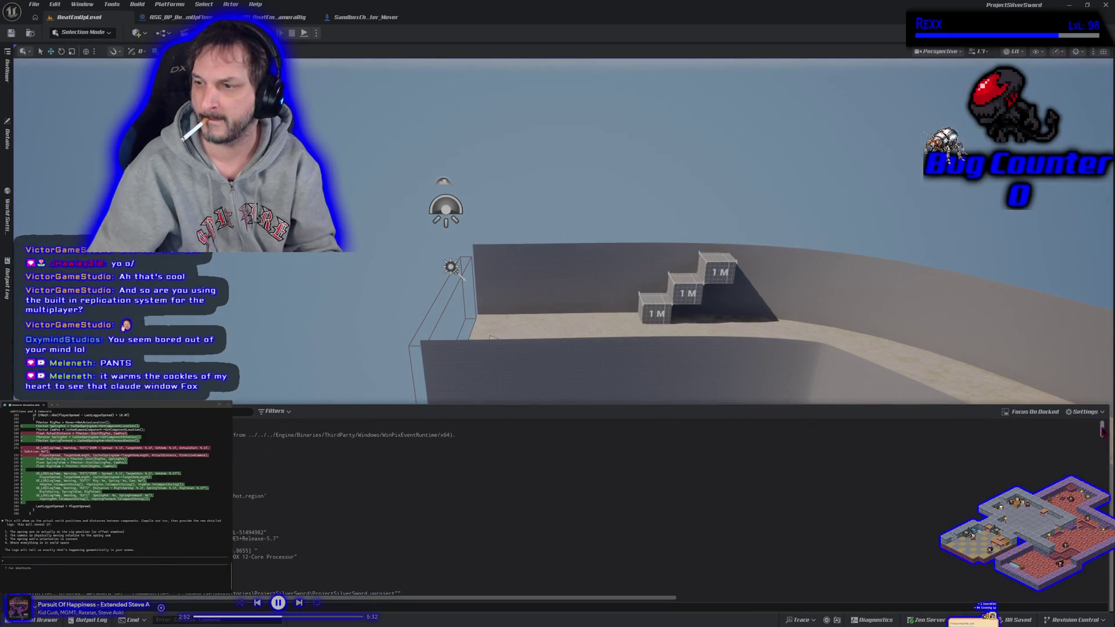
scroll(735, 580, "up", 5)
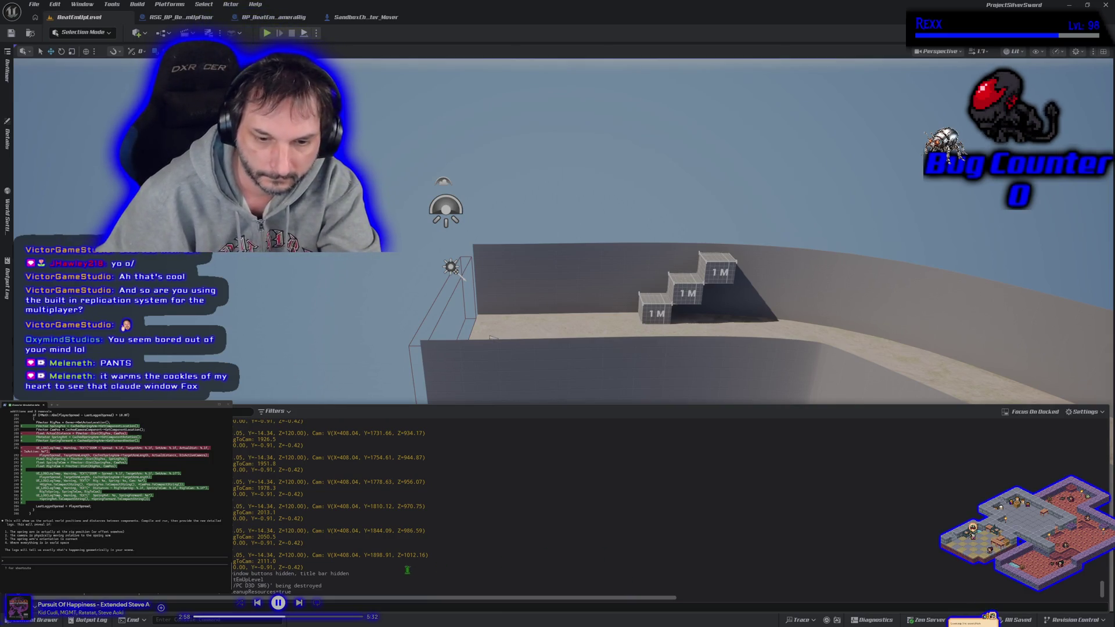
mouse_move(313, 568)
left_mouse_down()
mouse_move(235, 503)
mouse_move(233, 433)
left_mouse_up()
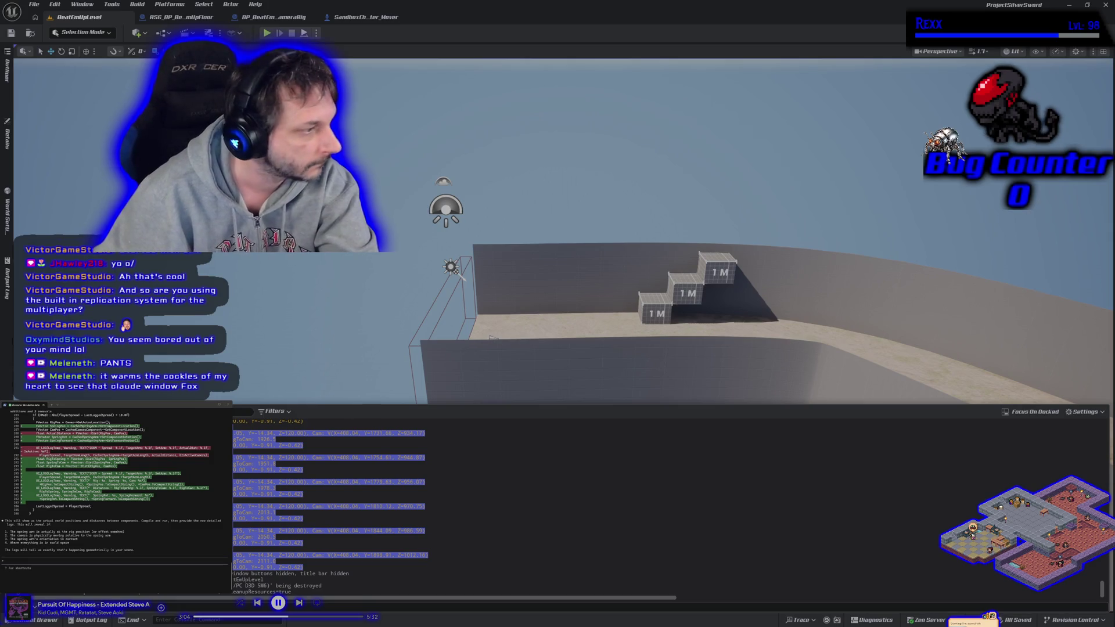
- Paste the copied camera position log into the Claude prompt and send it
left_click(131, 552)
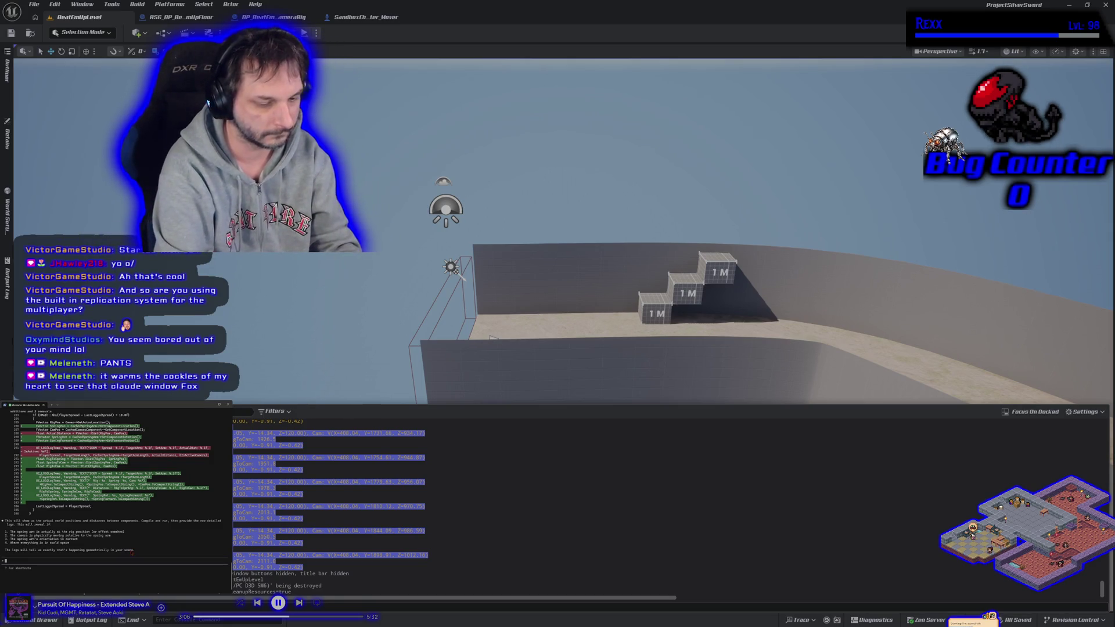
key("ctrl+v")
key("Return")
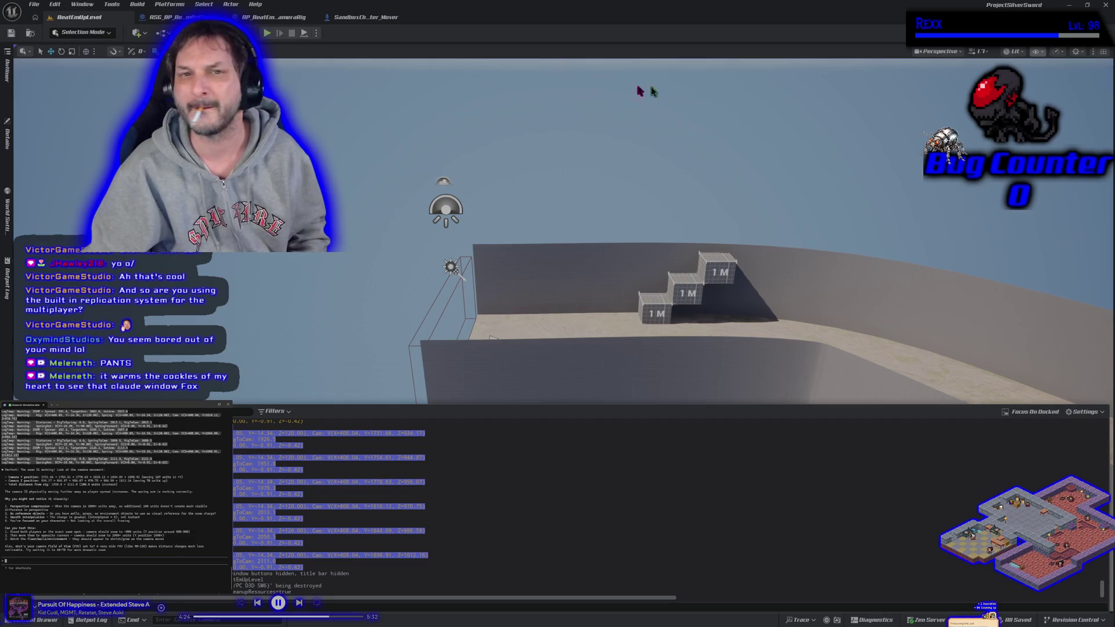
- Collapse the Output Log, discard the drafted Claude reply, and open BP_BeatEmUpCameraRig
left_click(293, 62)
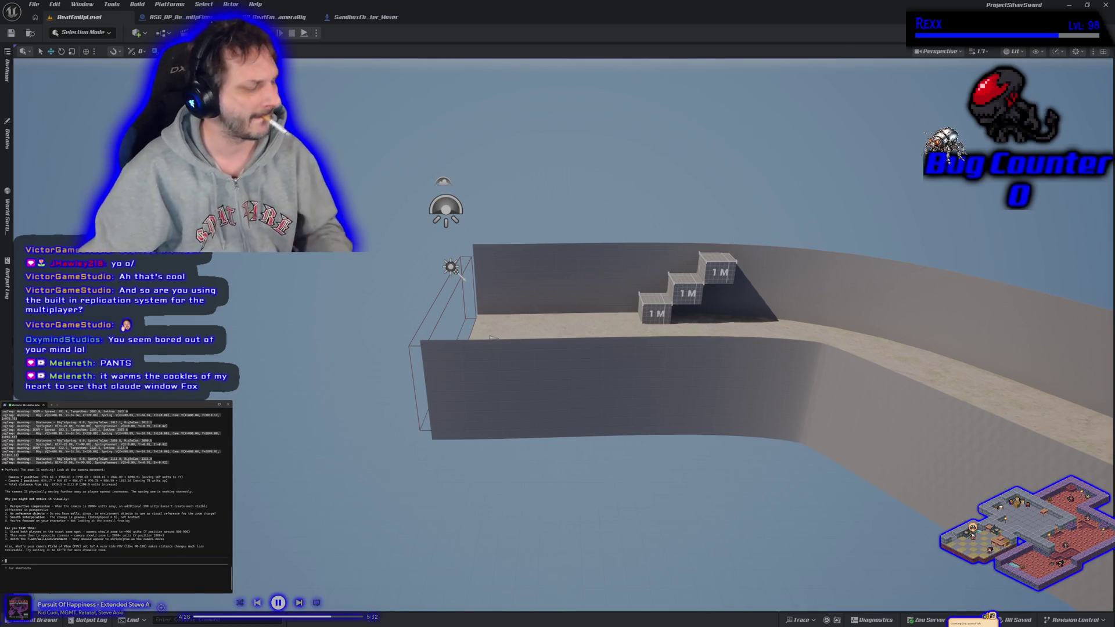
type("ok")
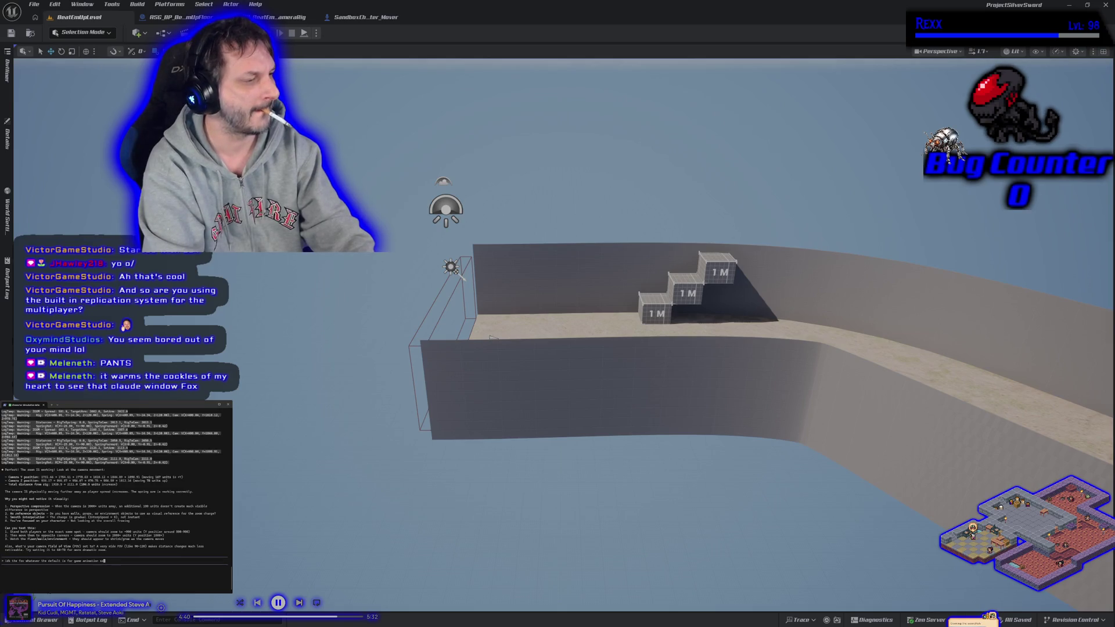
key("BackSpace")
key("BackSpace")
key("BackSpace")
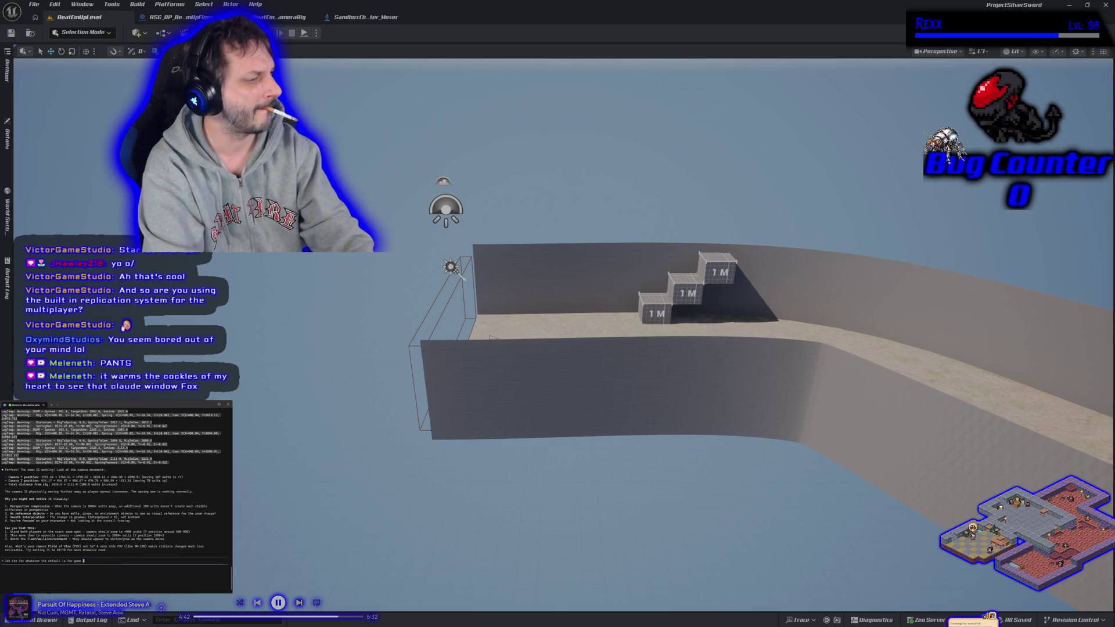
type("r that ca")
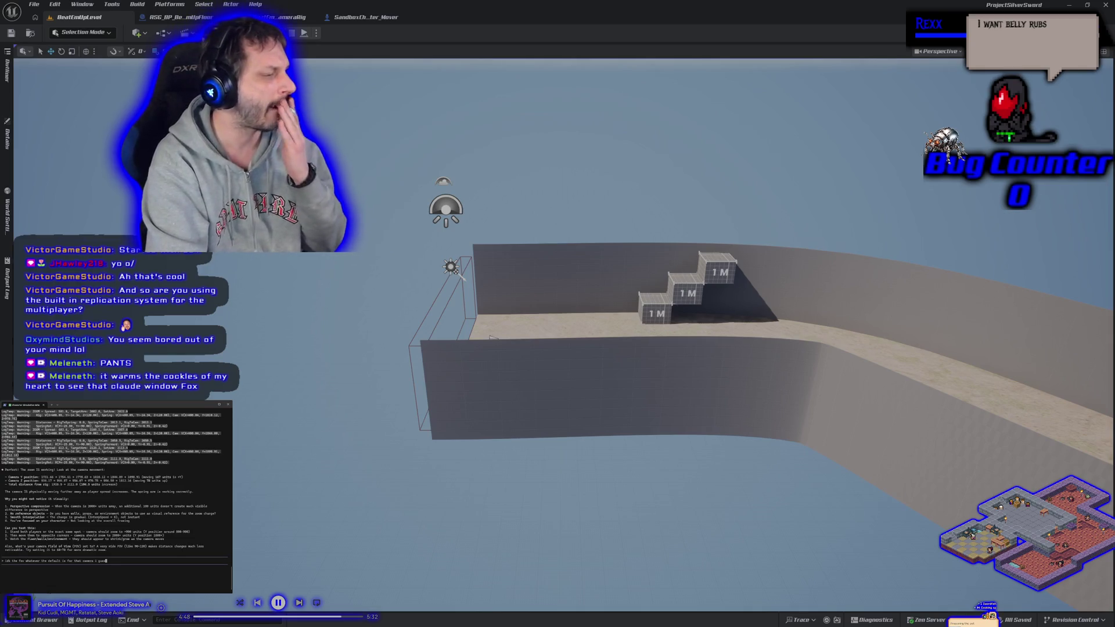
key("BackSpace")
key("BackSpace")
key("BackSpace")
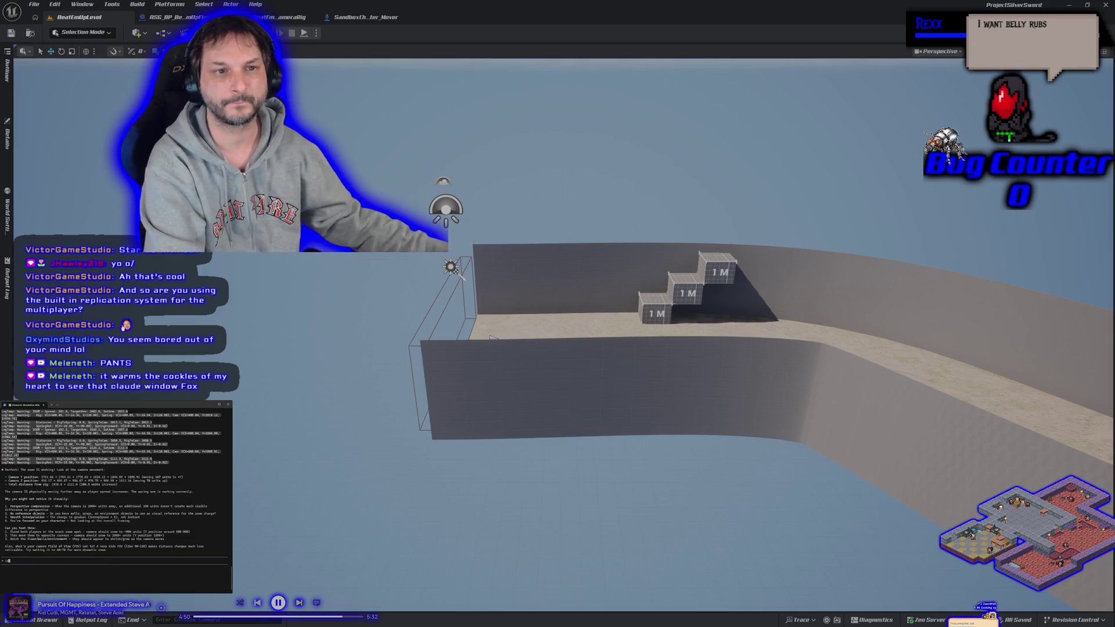
key("BackSpace")
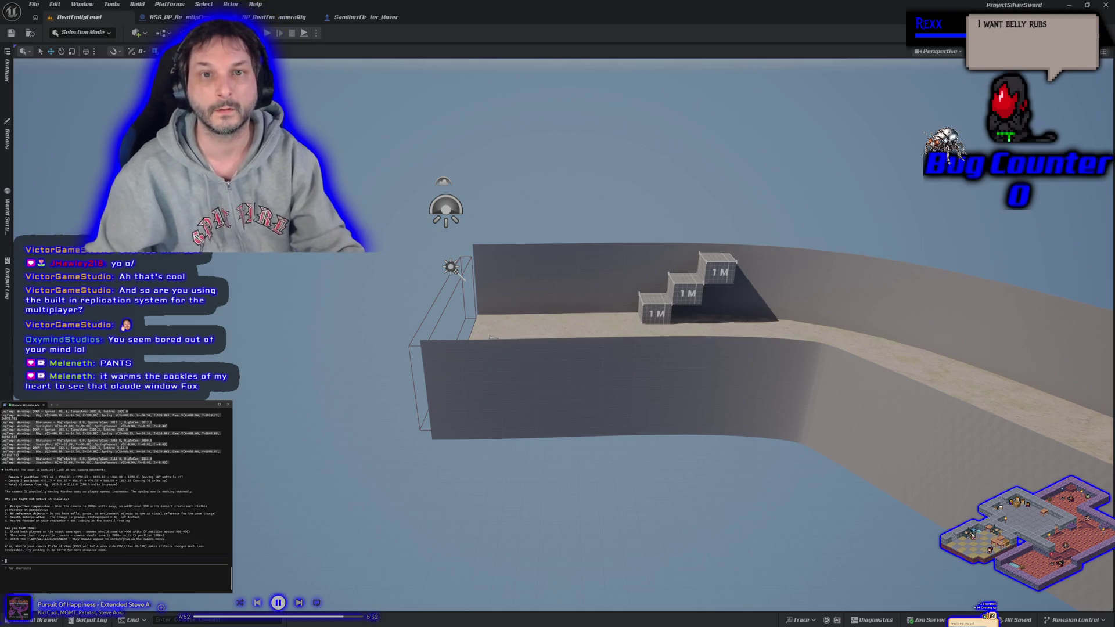
left_click(273, 17)
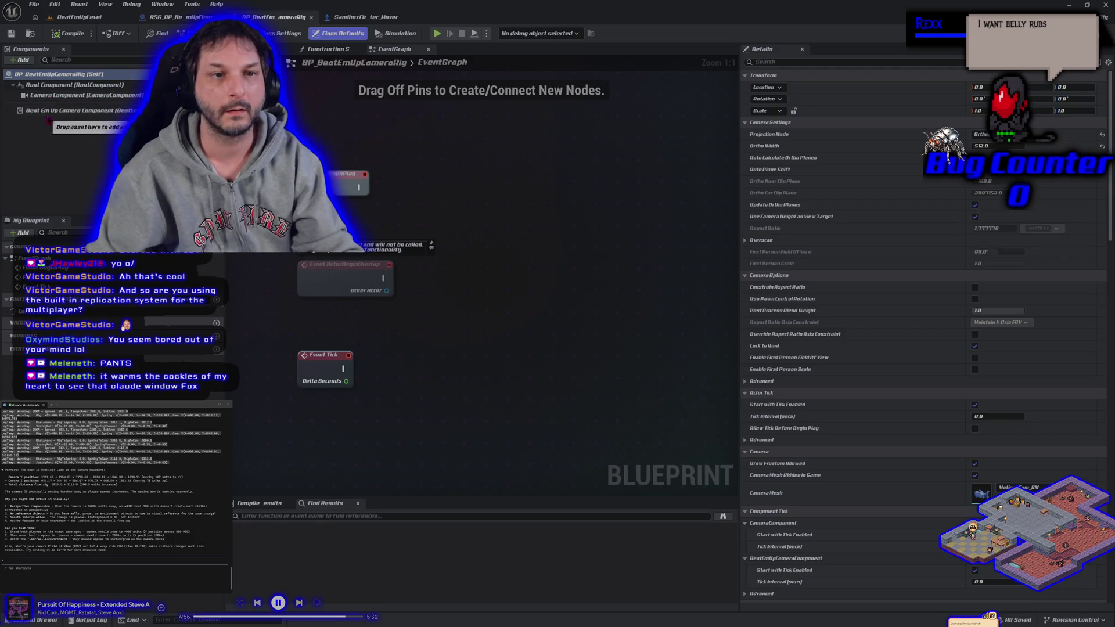
- Search each of the rig's components for an FOV property using the 'flov' filter
left_click(48, 111)
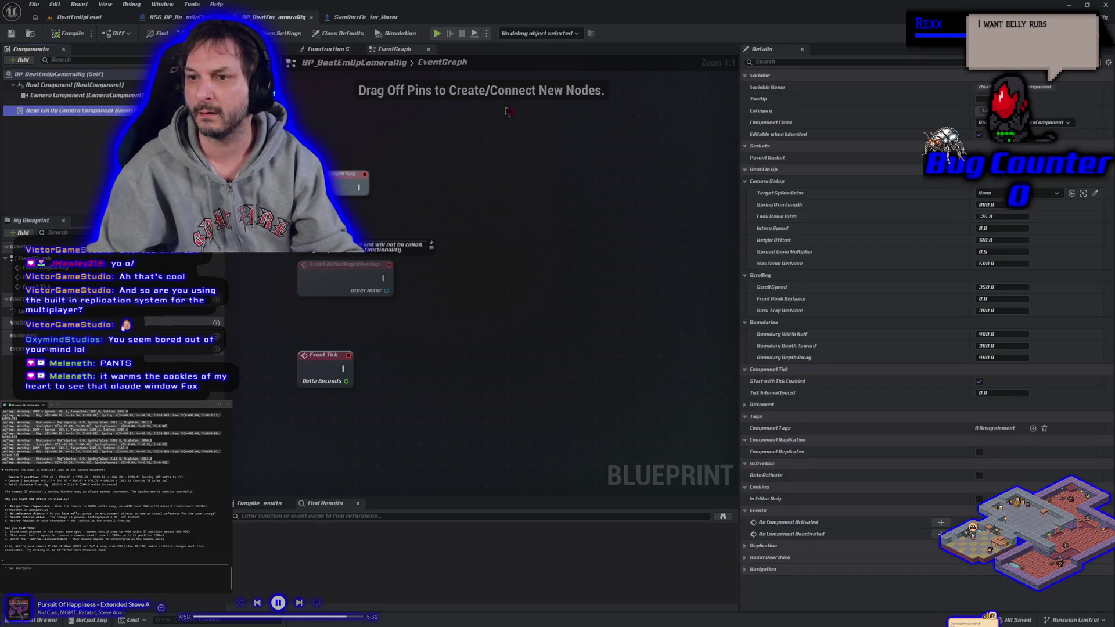
left_click(791, 62)
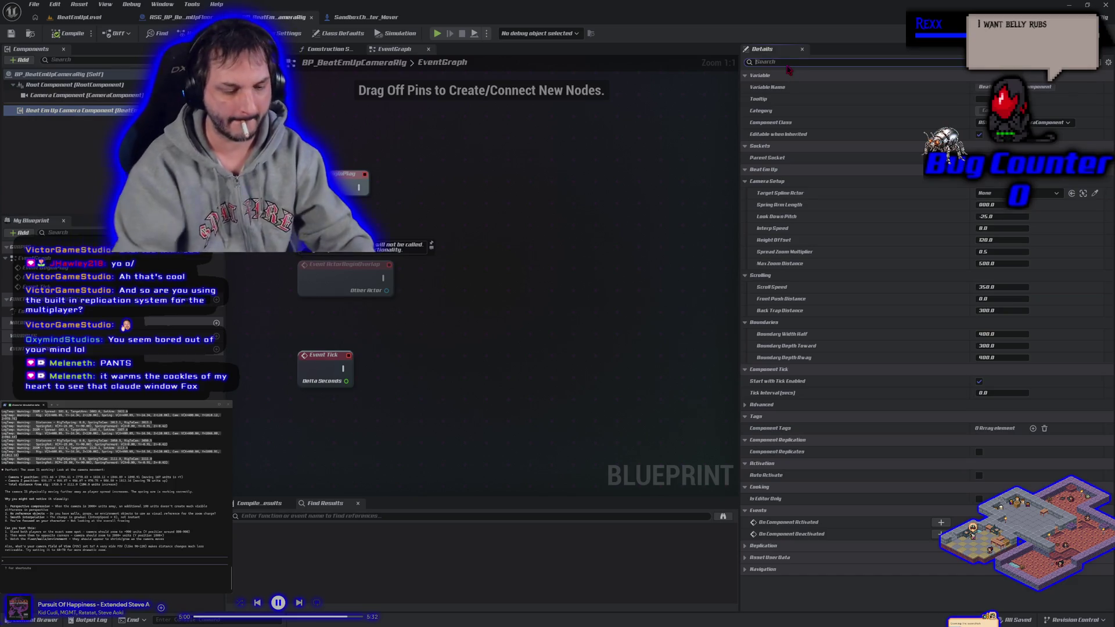
type("fl")
type("ov")
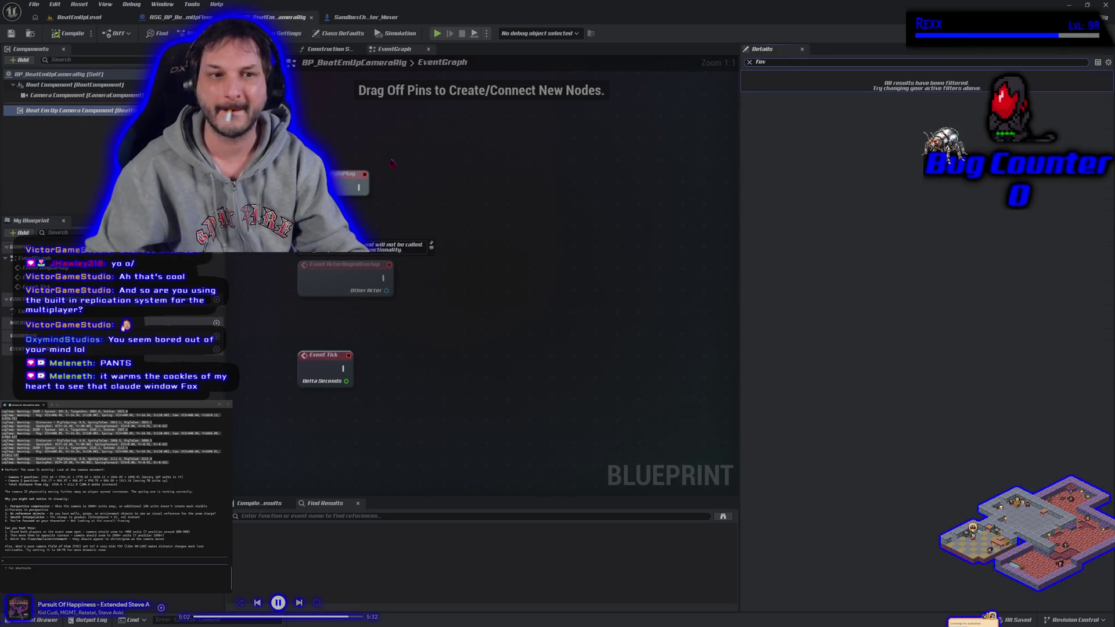
left_click(84, 97)
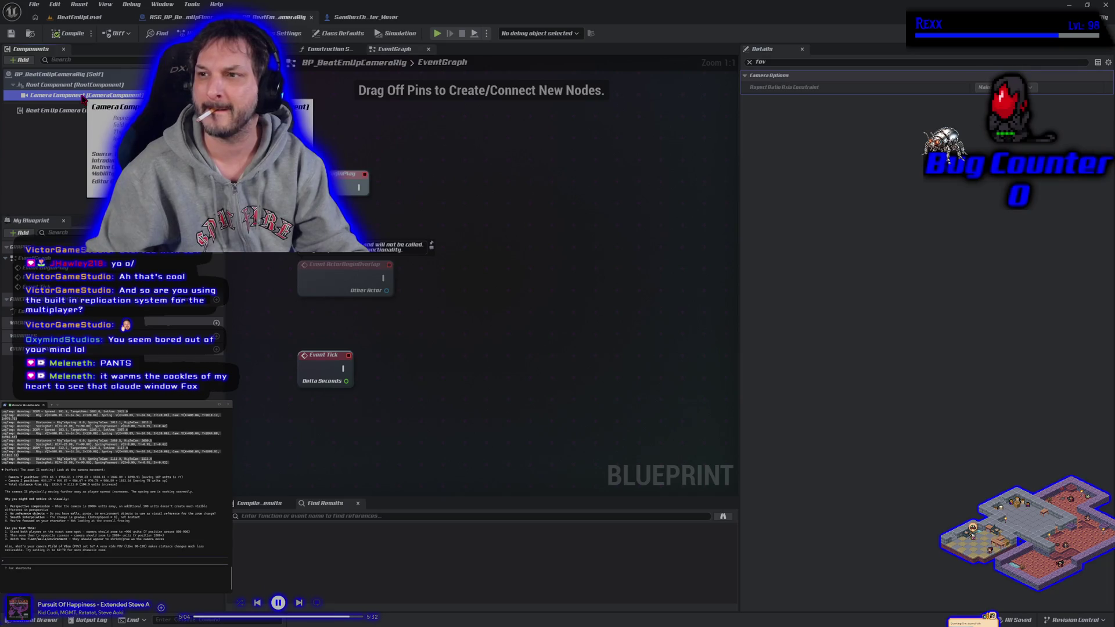
left_click(70, 74)
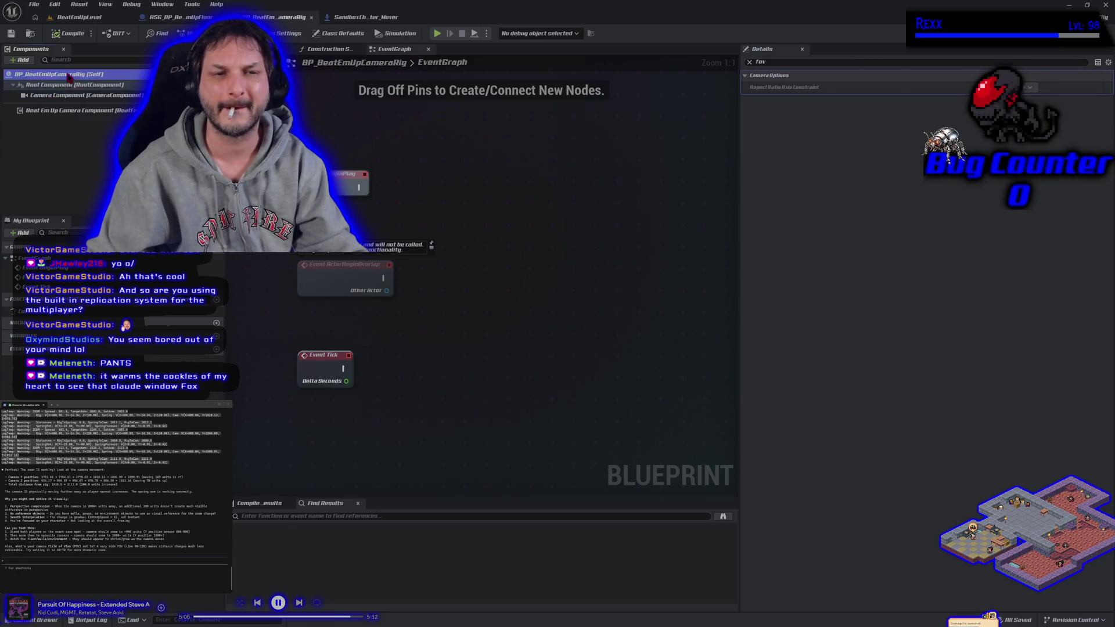
left_click(74, 86)
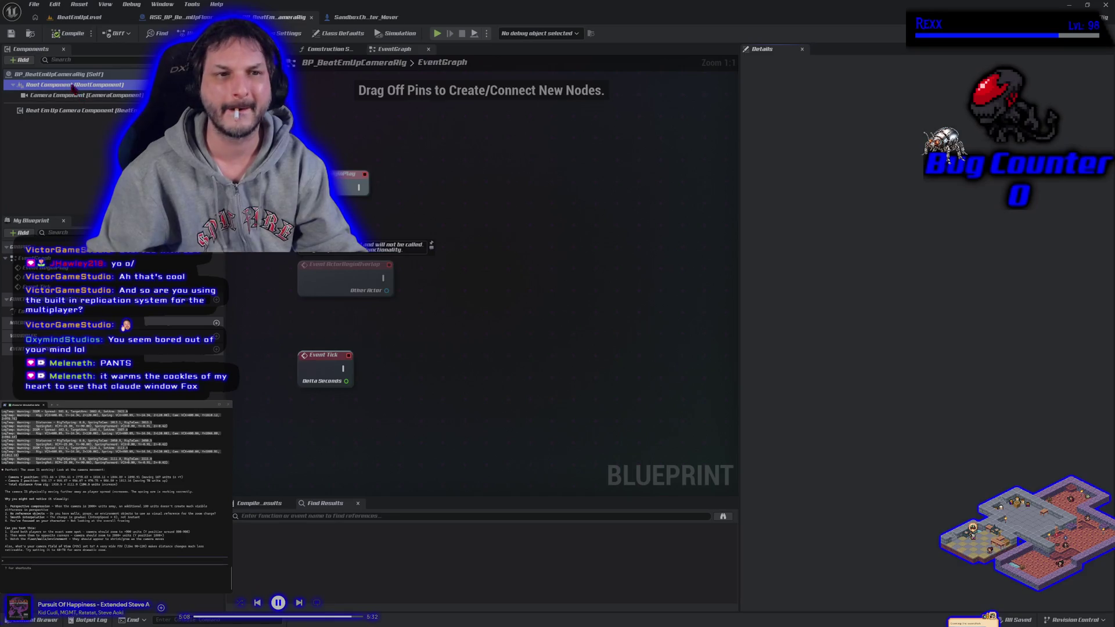
left_click(76, 111)
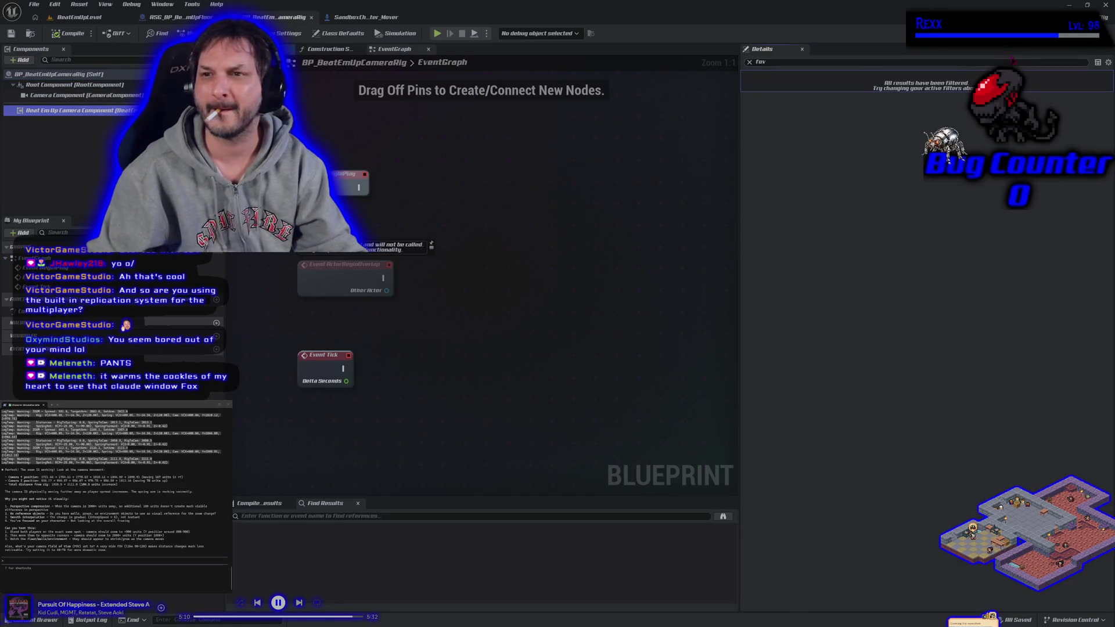
- Re-filter the Details for field of view on the Camera Component and class defaults
double_click(774, 61)
type("field of view")
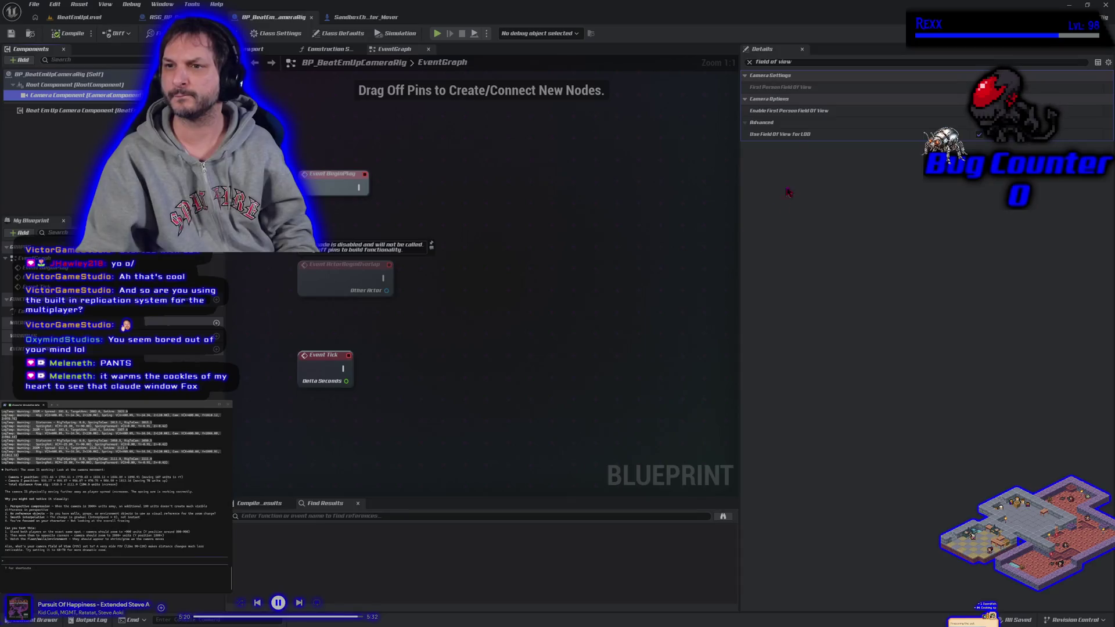
left_click(108, 94)
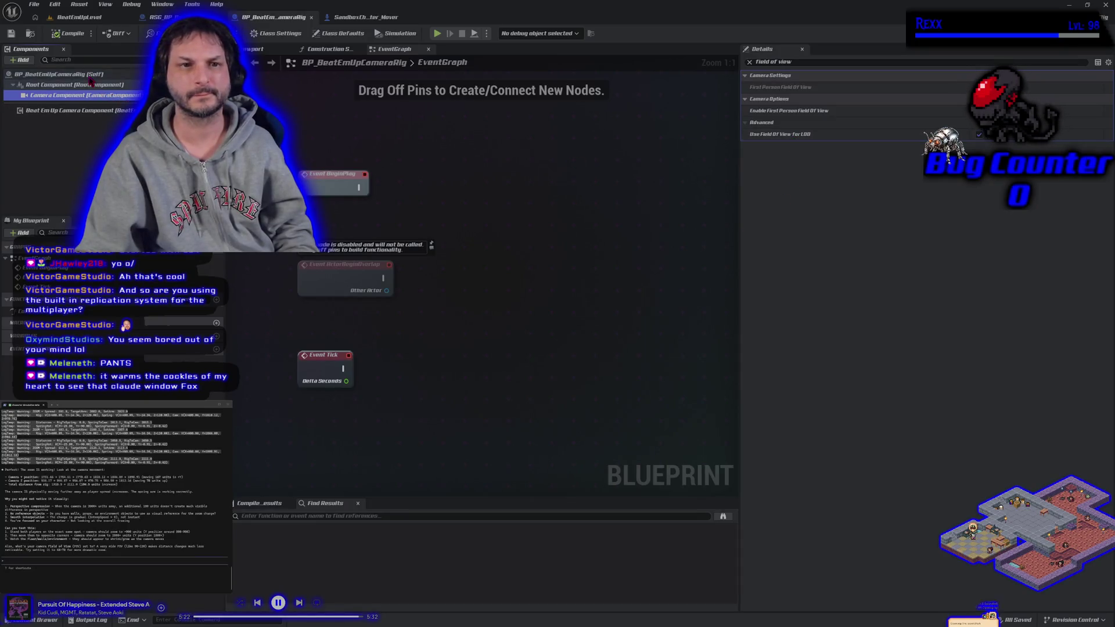
left_click(91, 75)
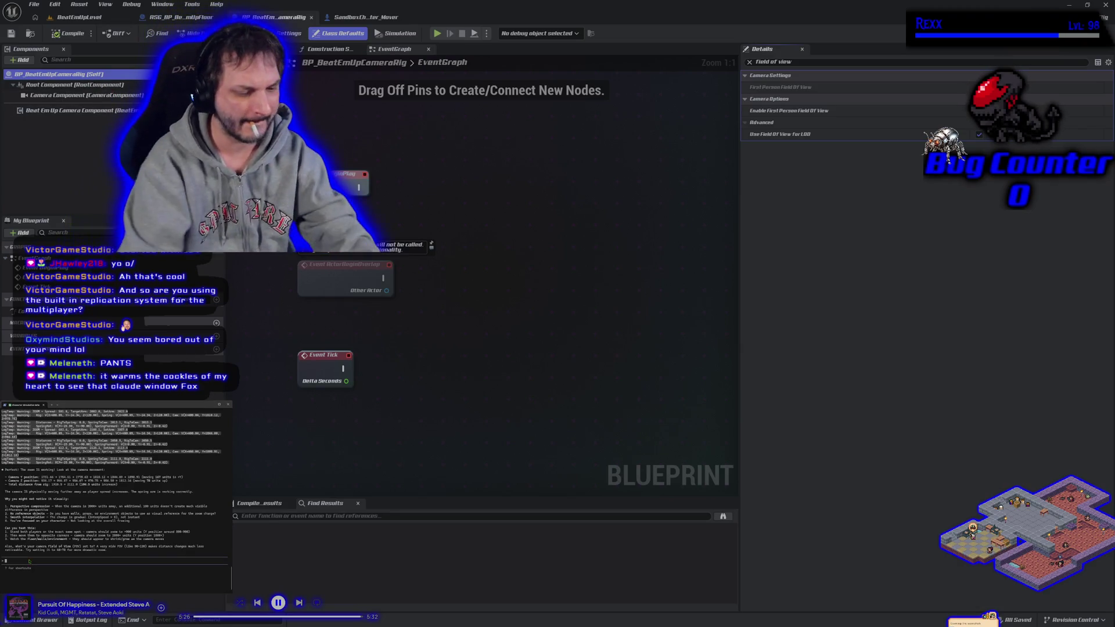
- Ask Claude how to check the FOV, then clear the Details search filter
type("hm")
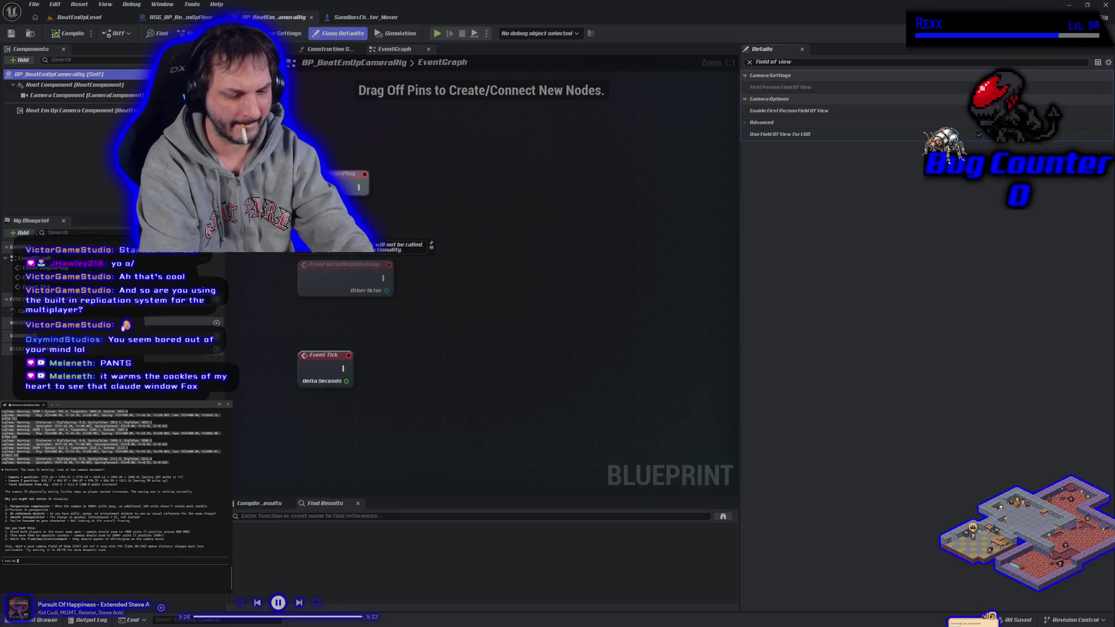
type("fov")
key("Return")
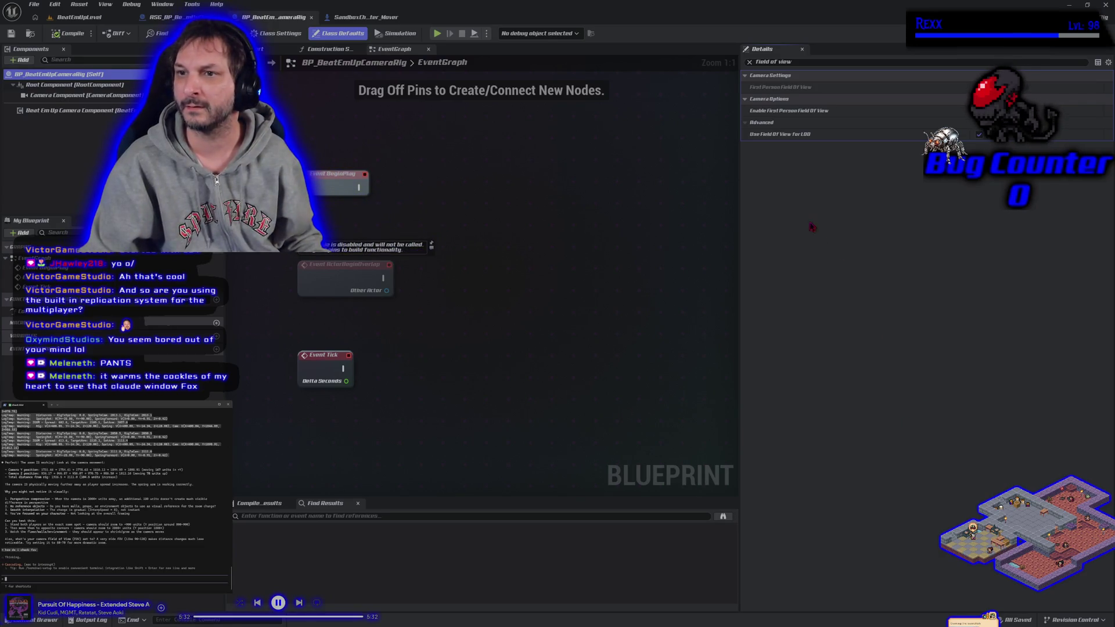
left_click(749, 62)
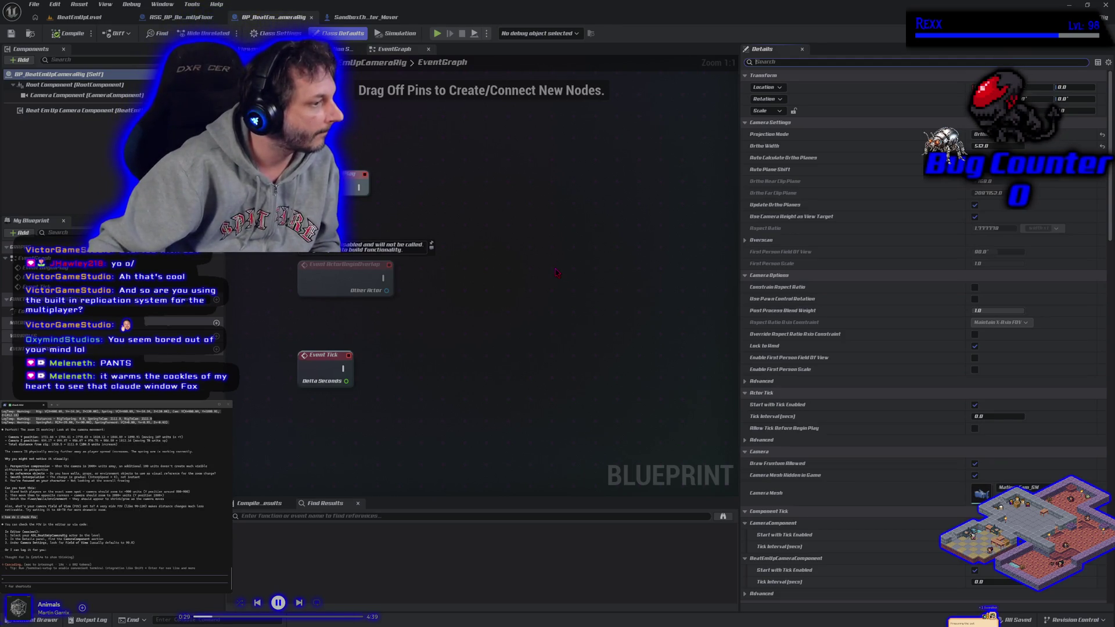
- Select the Camera Component and scroll through its properties in Details
left_click(87, 95)
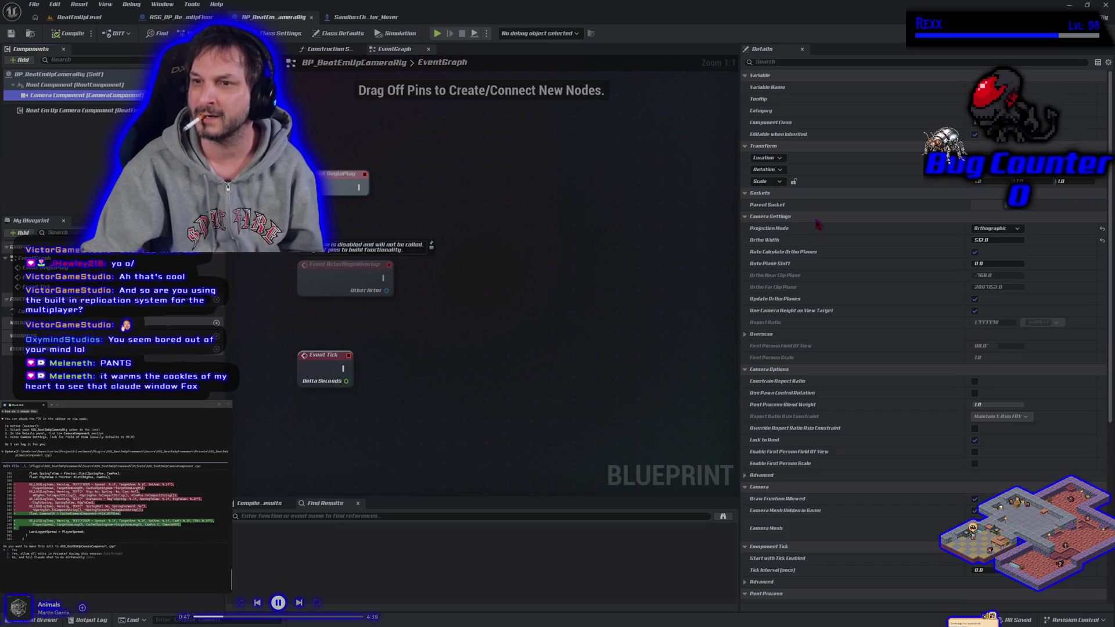
scroll(817, 224, "down", 5)
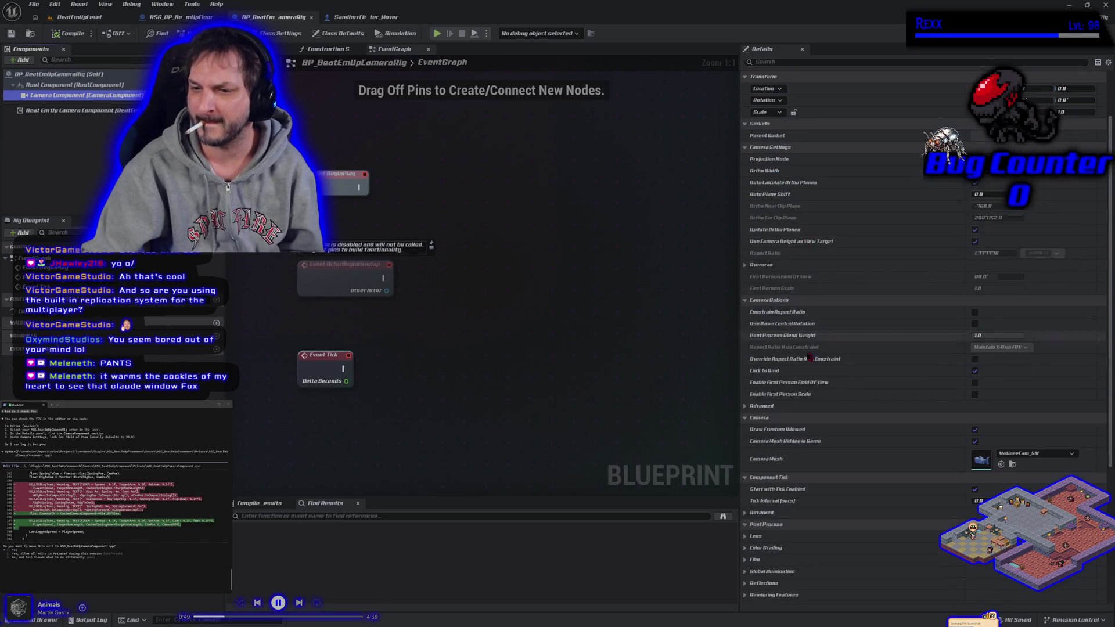
scroll(811, 387, "down", 2)
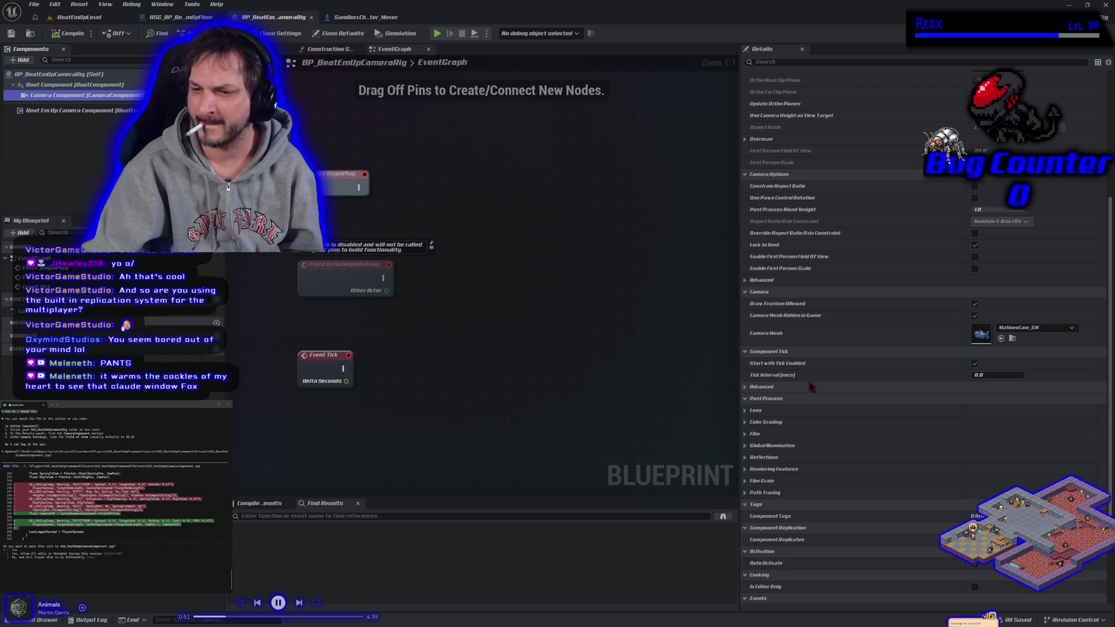
scroll(811, 387, "down", 3)
scroll(808, 380, "up", 5)
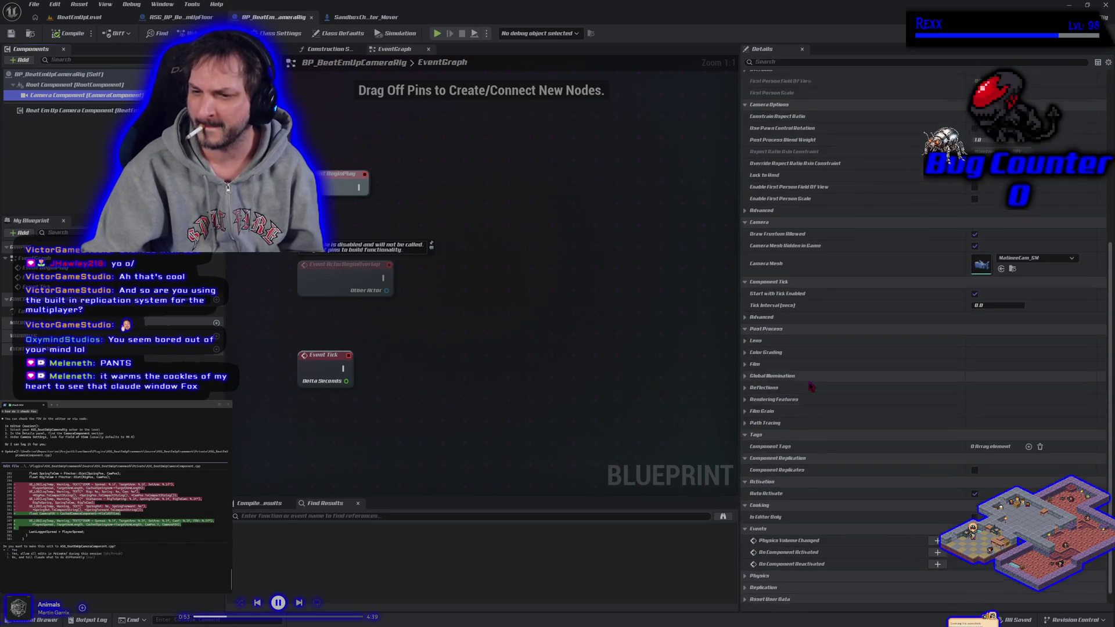
scroll(808, 379, "up", 5)
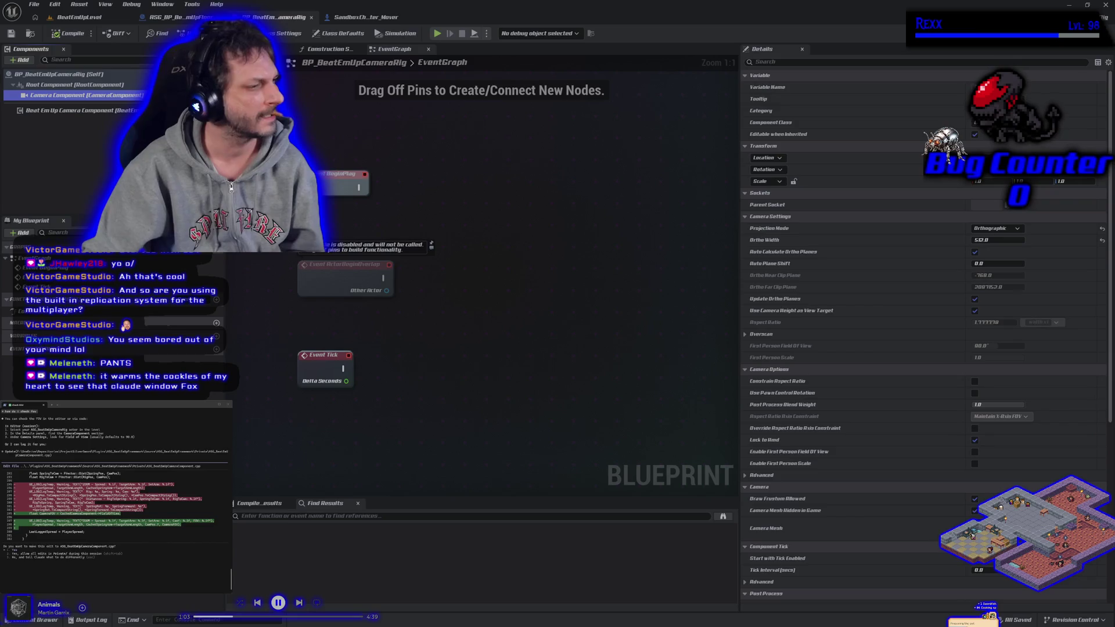
- Filter the Camera Component's Details for field of view, then switch to Rider
left_click(822, 62)
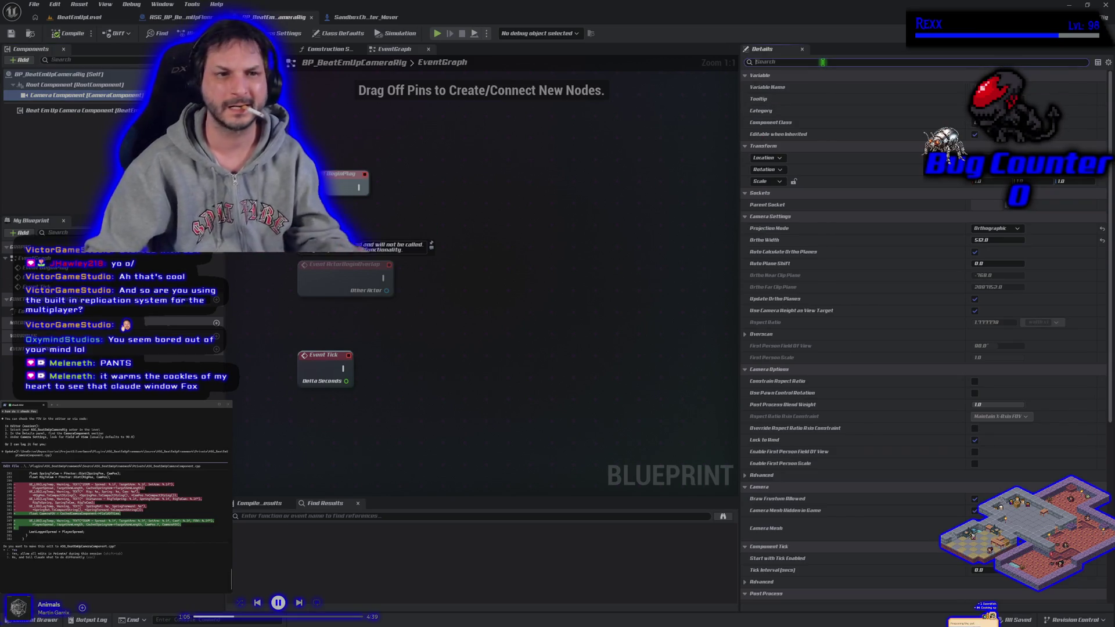
type("field of view")
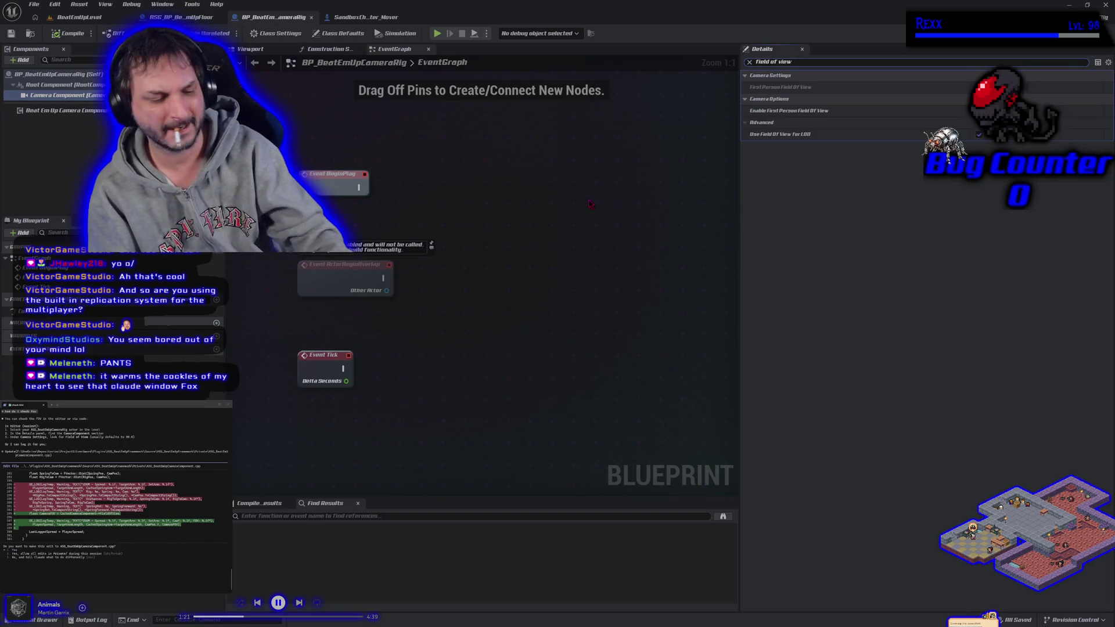
key("alt+Tab")
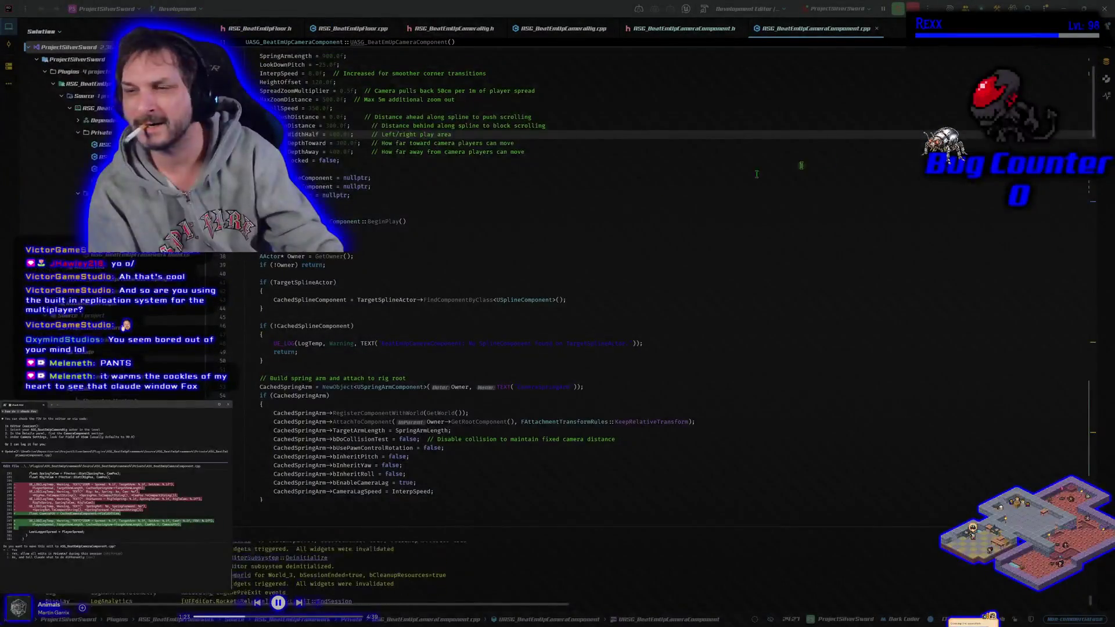
- Approve Claude's camera component edit, rebuild, and briefly play-test BeatEmUpLevel in multiplayer
key("Return")
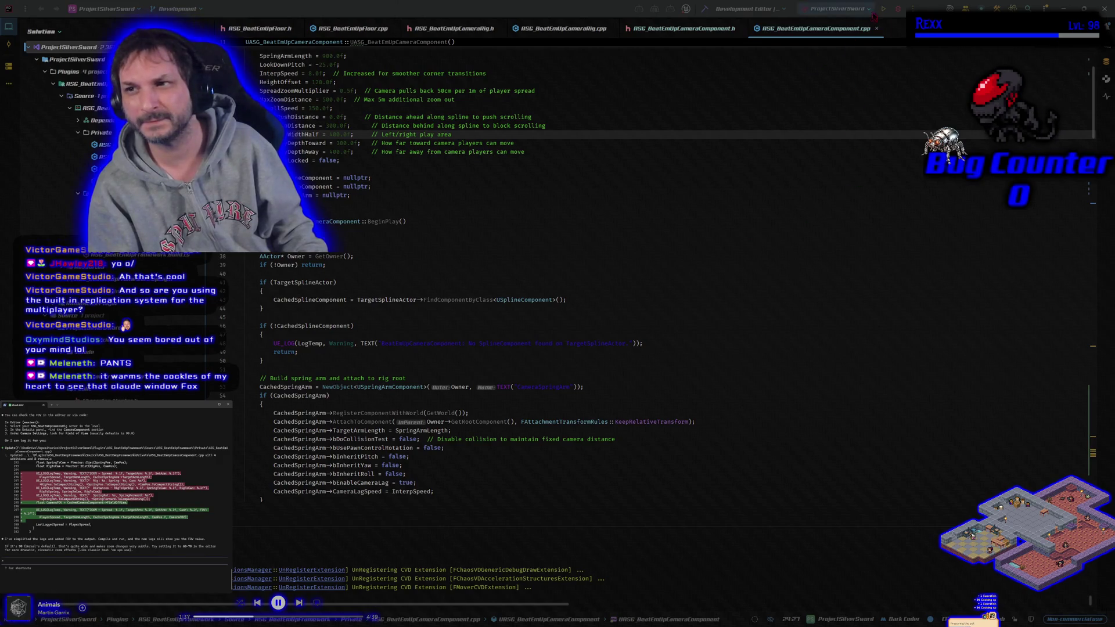
left_click(897, 9)
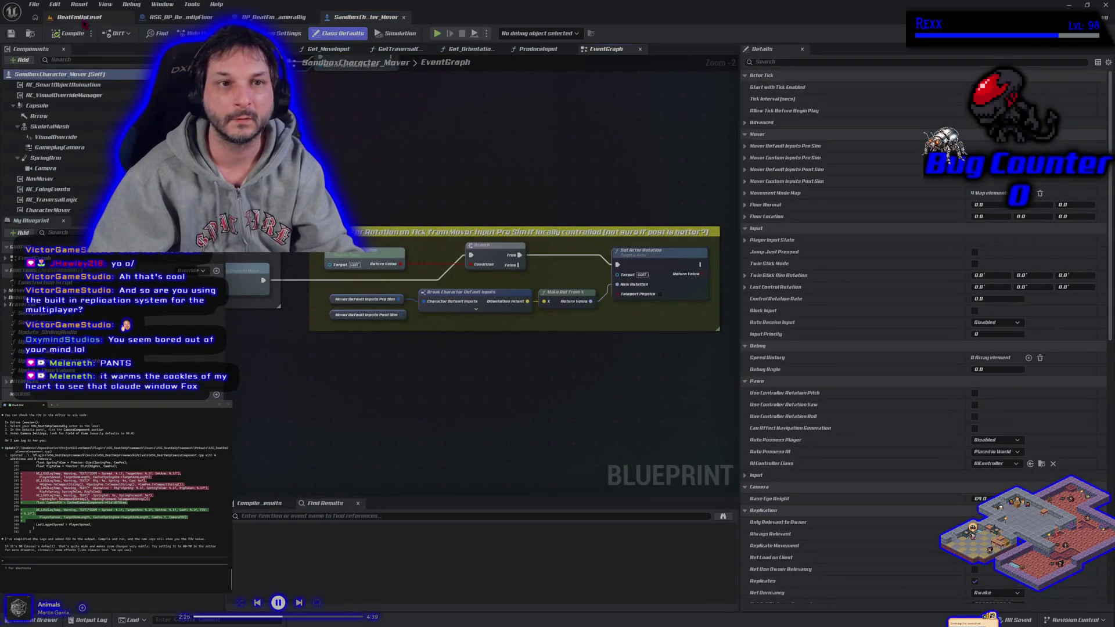
left_click(96, 19)
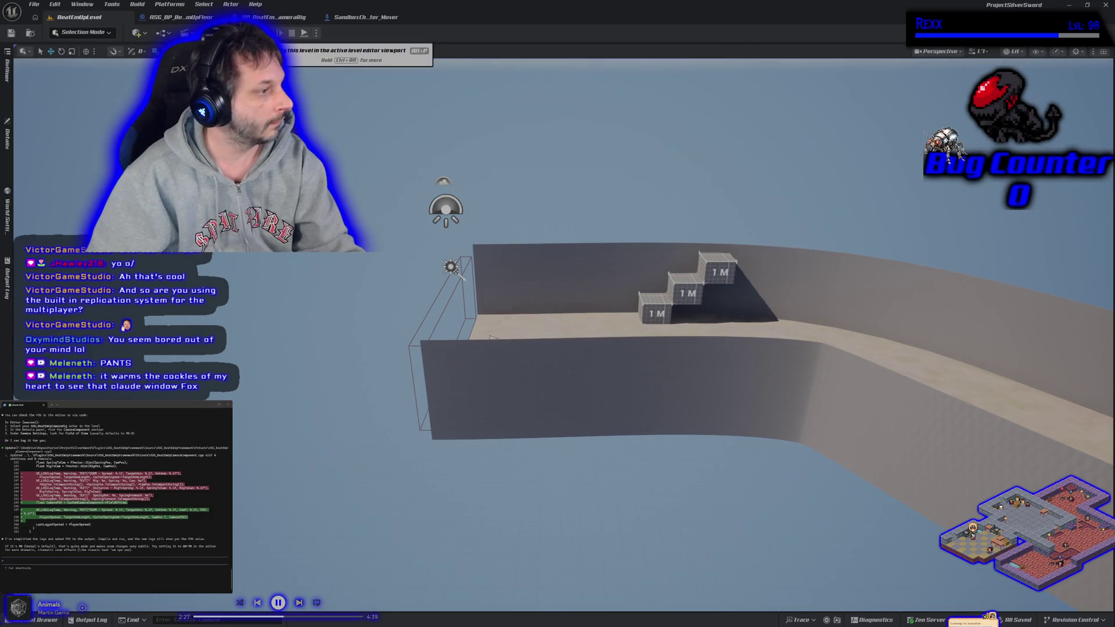
left_click(279, 33)
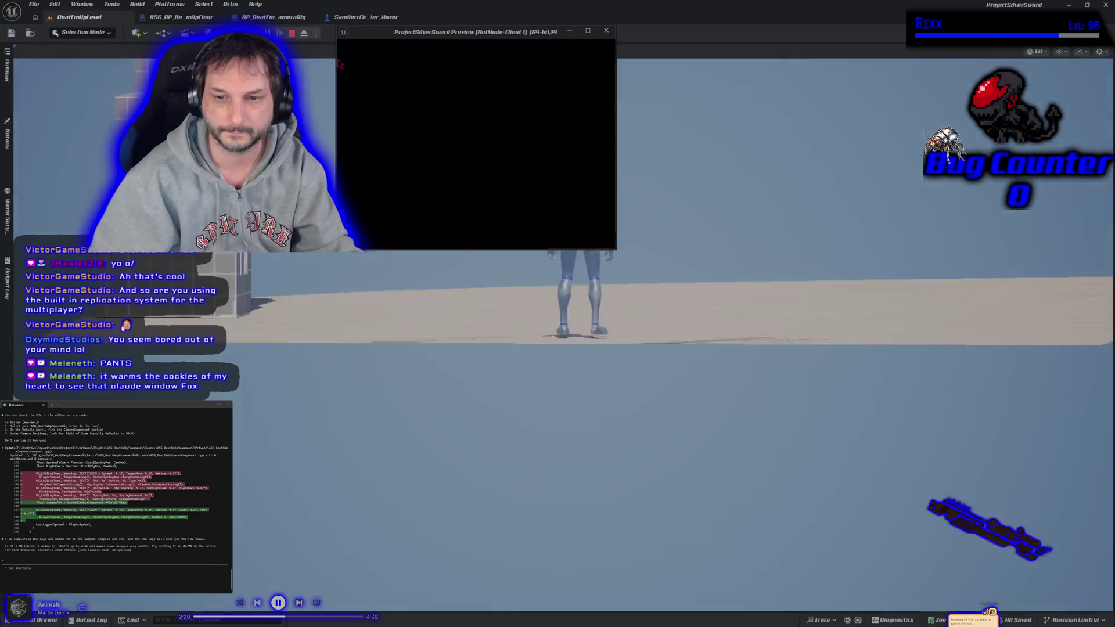
key("Escape")
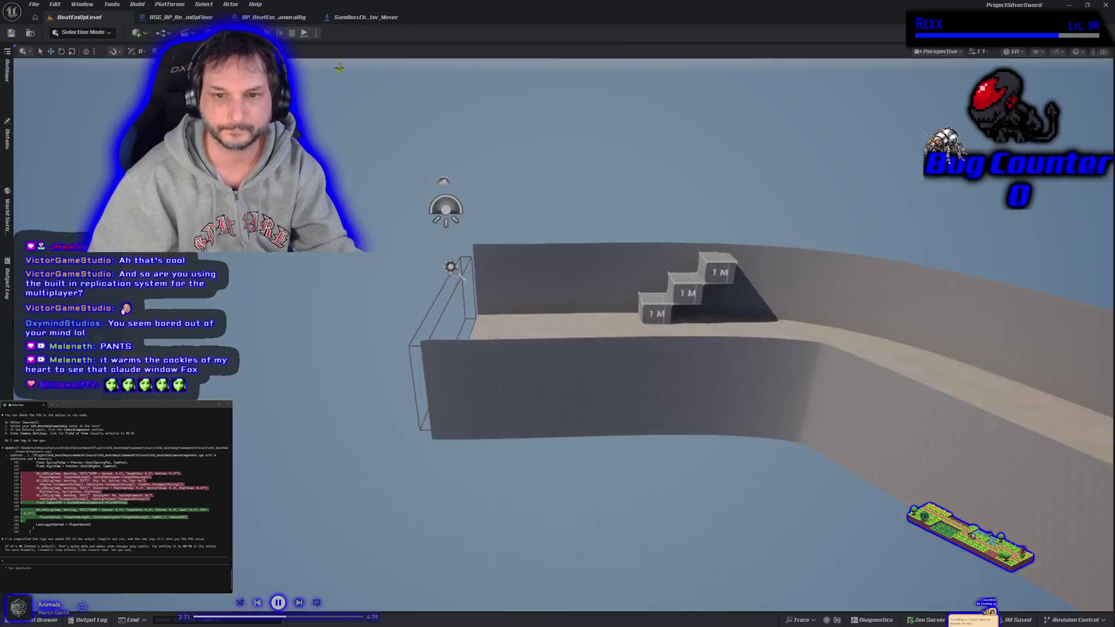
- Open the Output Log, enlarge it, and scroll up to the camera debug lines
left_click(38, 619)
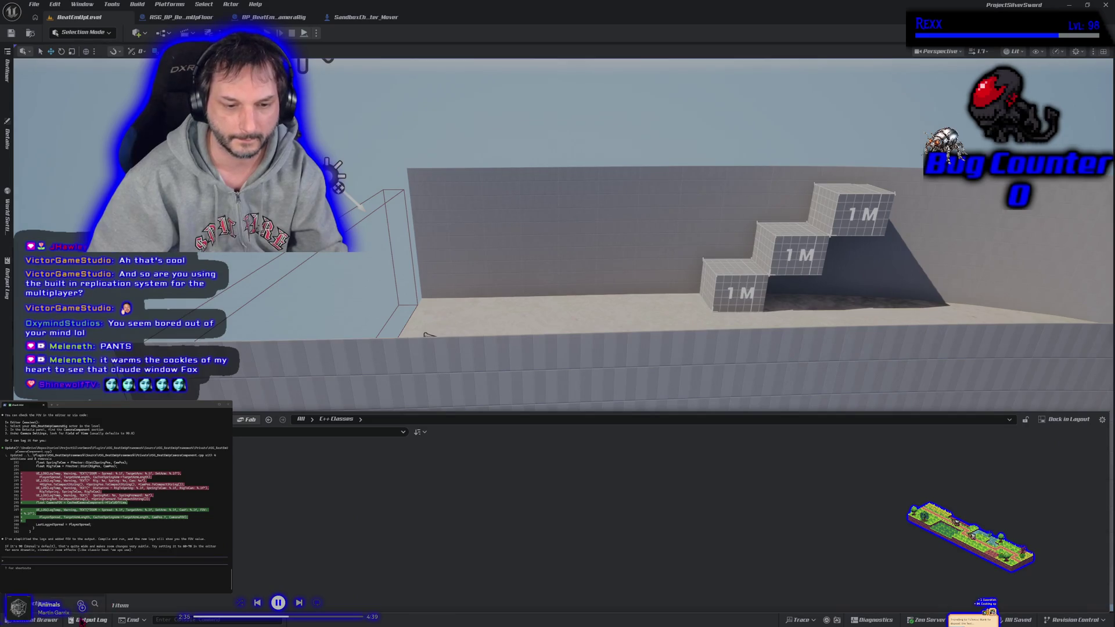
left_click(86, 619)
left_click_drag(1102, 432, 1101, 590)
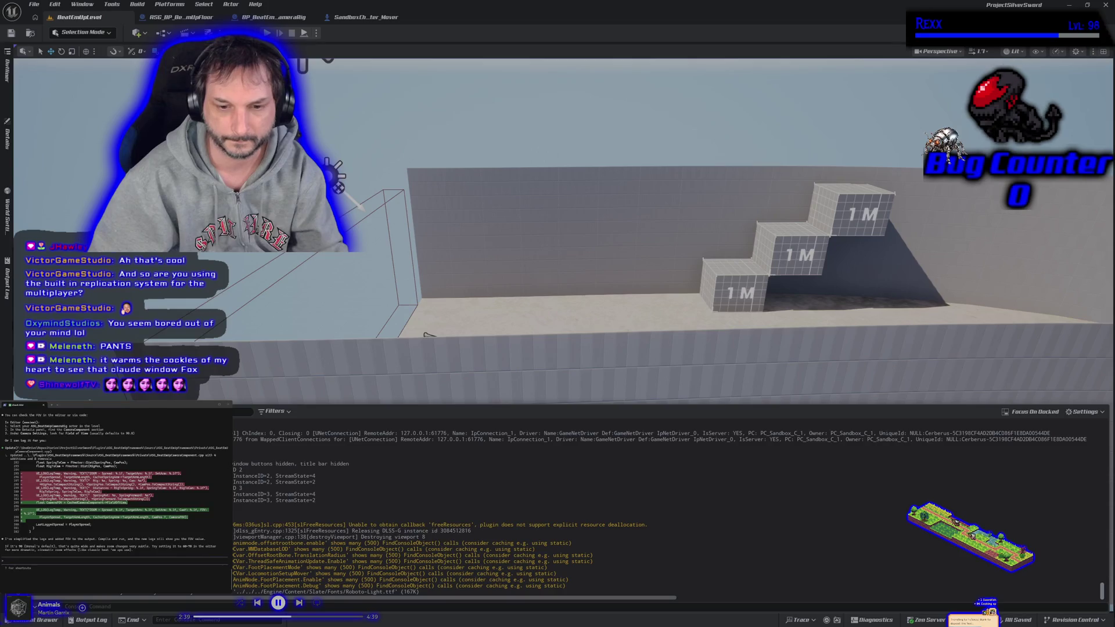
scroll(501, 557, "up", 10)
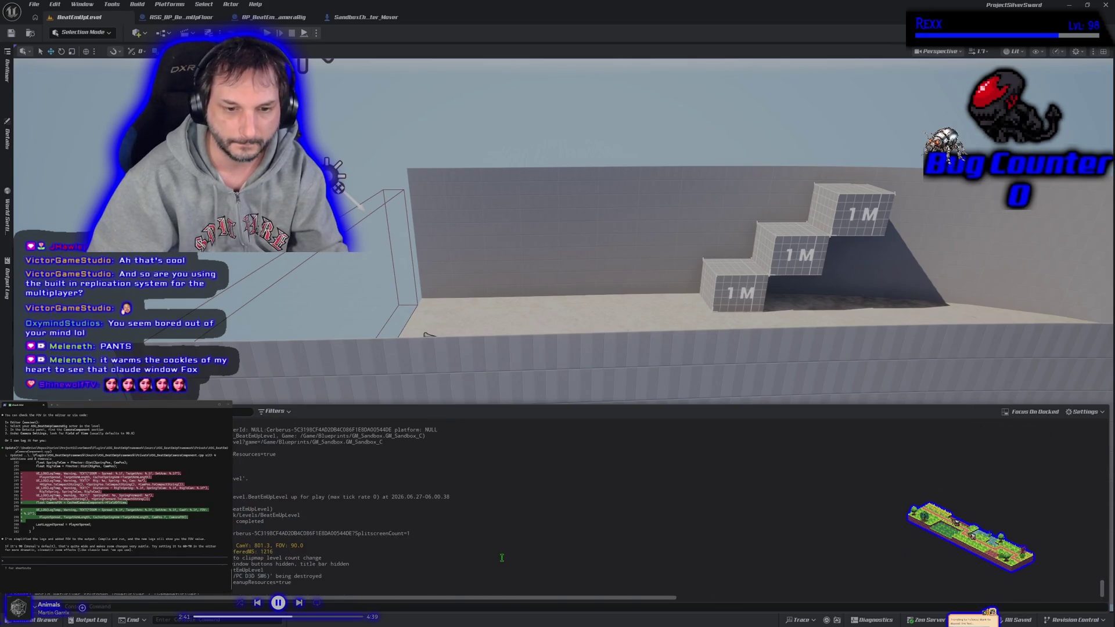
scroll(502, 557, "up", 10)
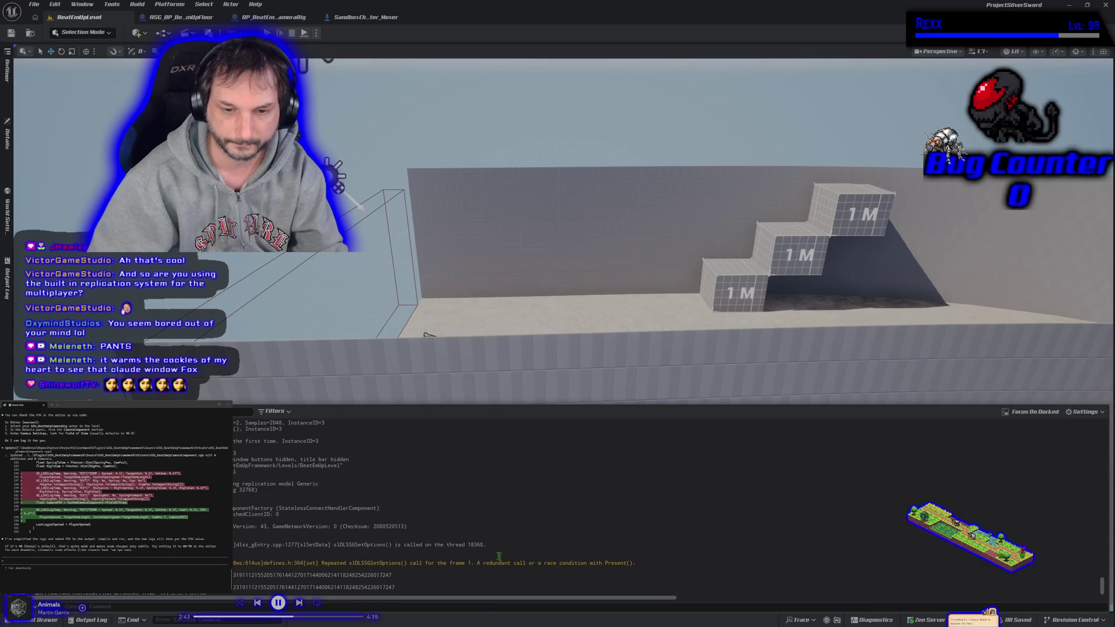
scroll(499, 556, "up", 10)
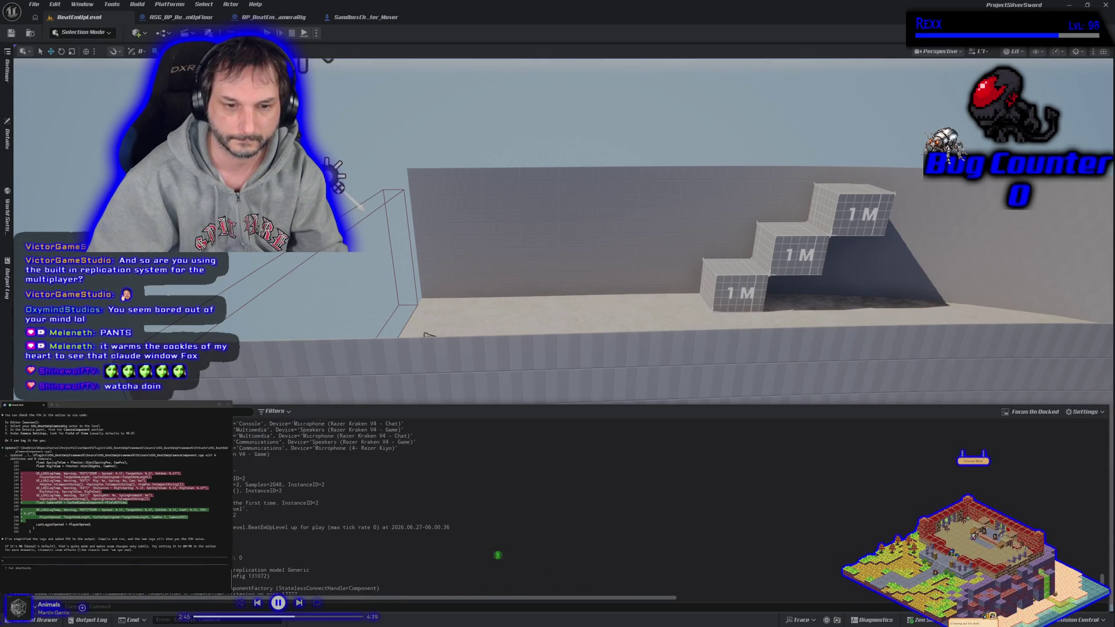
scroll(498, 555, "up", 10)
scroll(1101, 578, "up", 10)
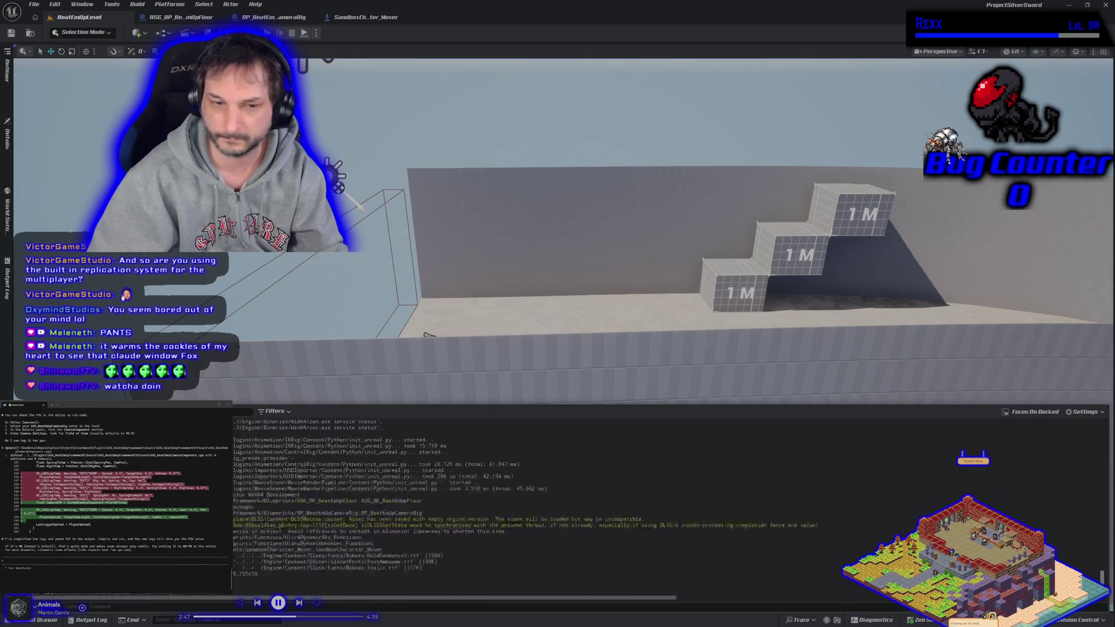
scroll(1101, 577, "up", 10)
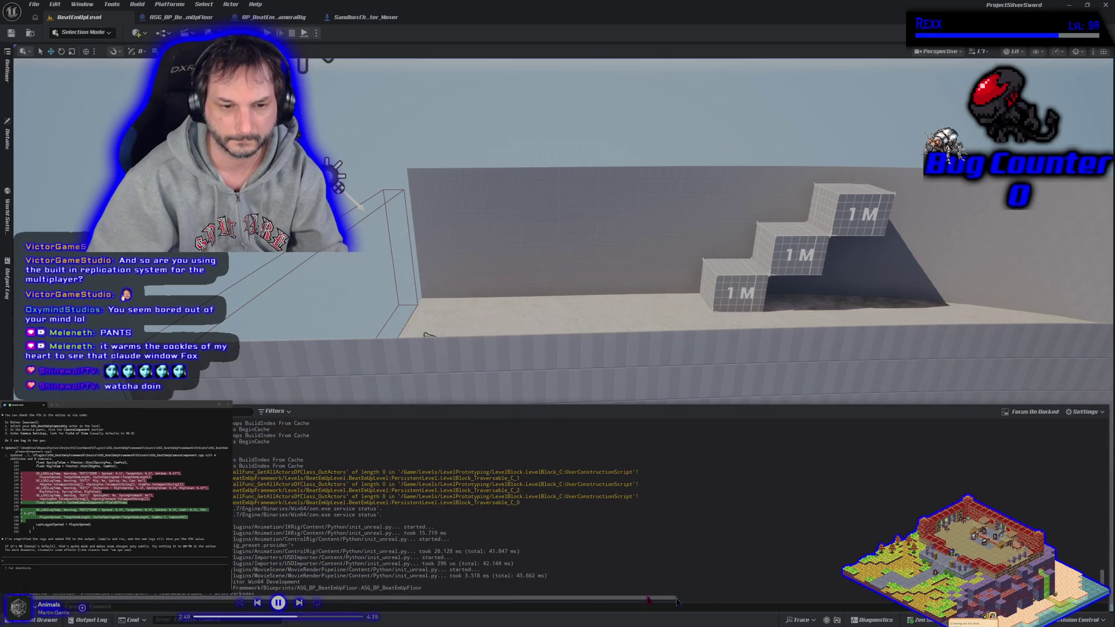
scroll(476, 562, "up", 5)
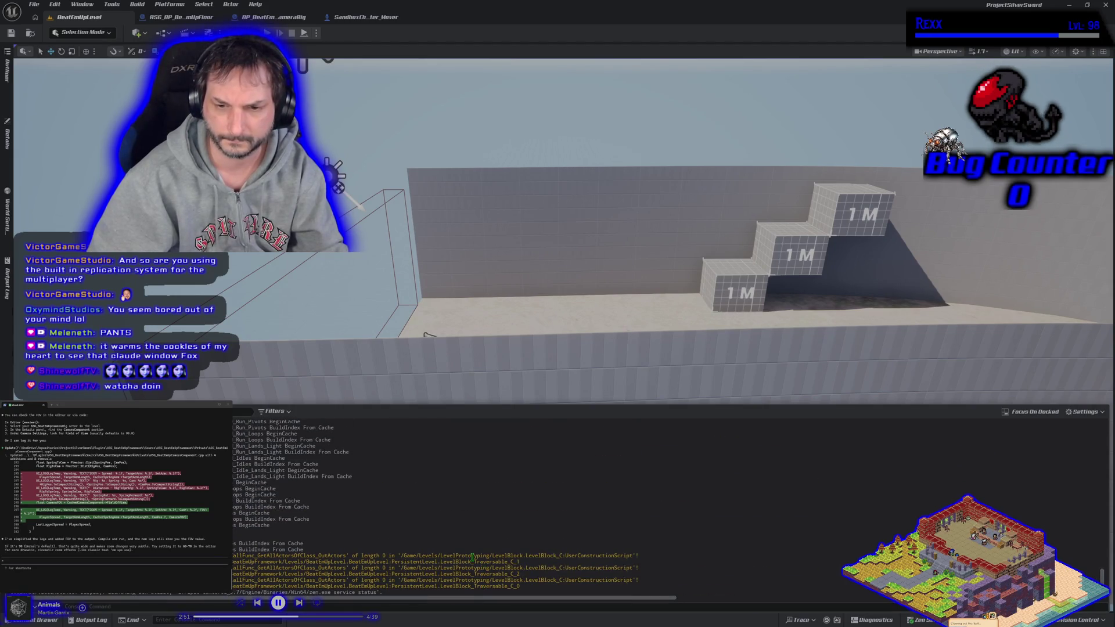
scroll(472, 558, "up", 5)
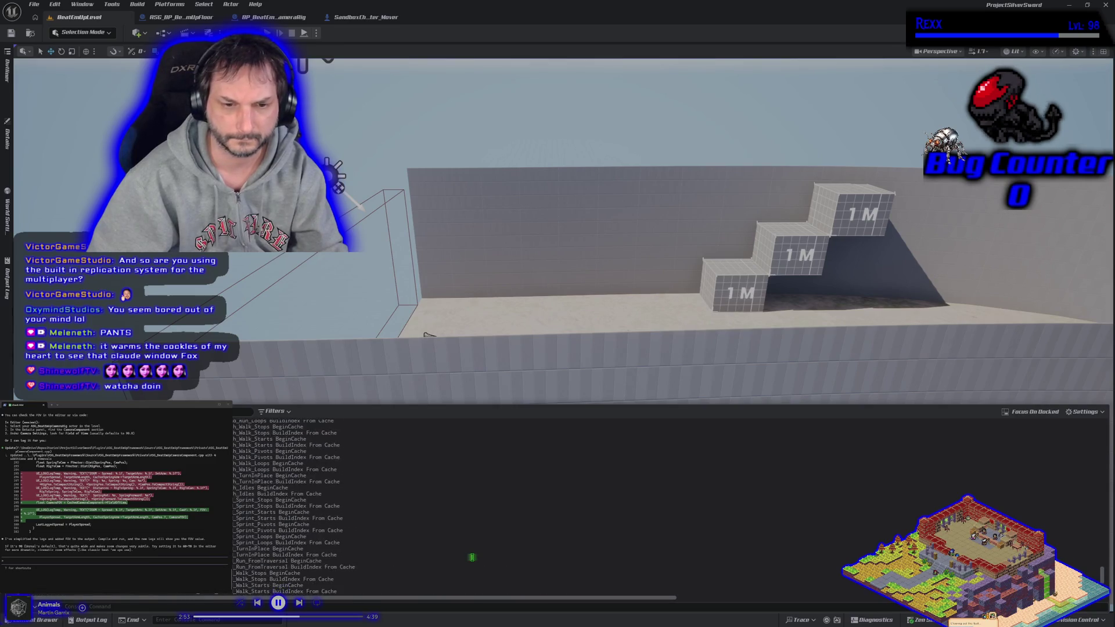
scroll(472, 558, "up", 5)
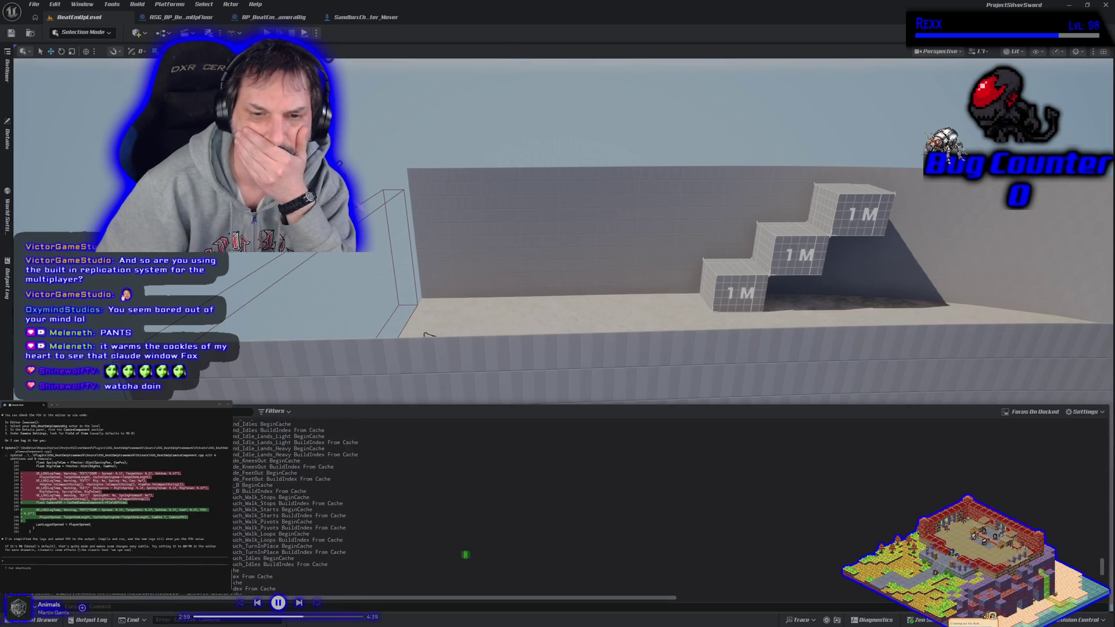
scroll(1103, 559, "up", 5)
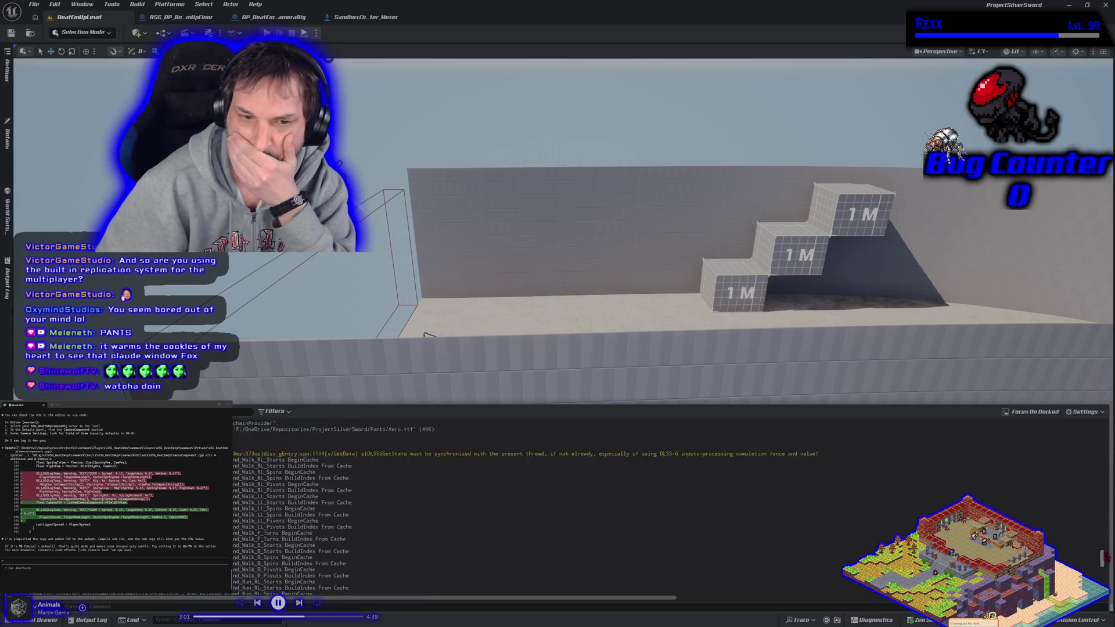
left_click_drag(1105, 558, 1087, 515)
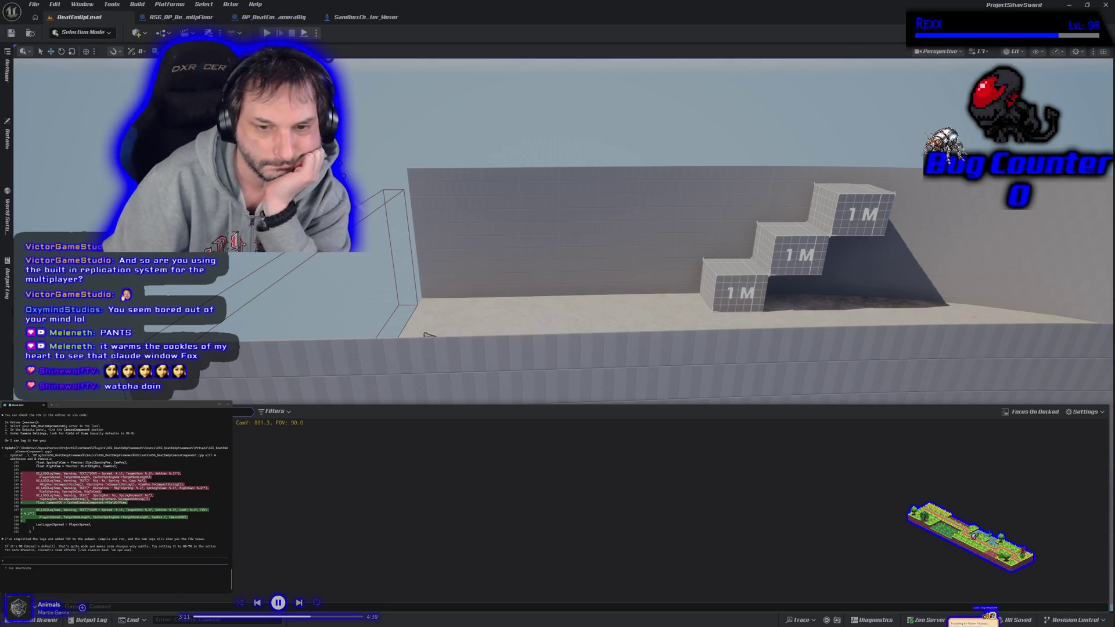
- Send the CamY 801.3, FOV 90.0 log line to Claude and reframe the view over the stairs
left_click_drag(313, 422, 234, 422)
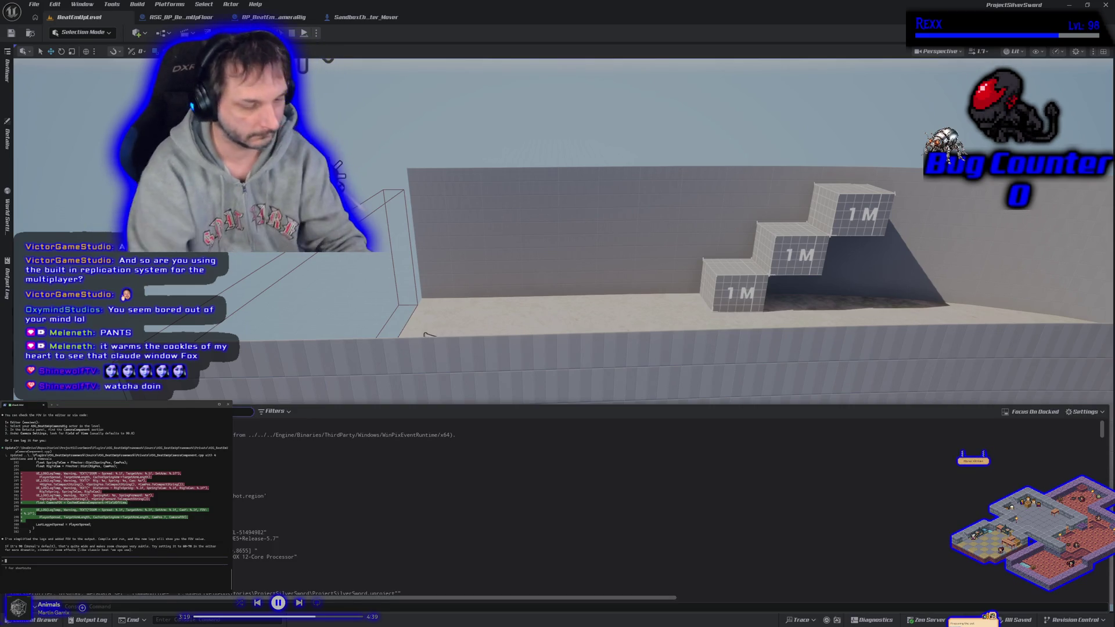
key("ctrl+v")
key("Return")
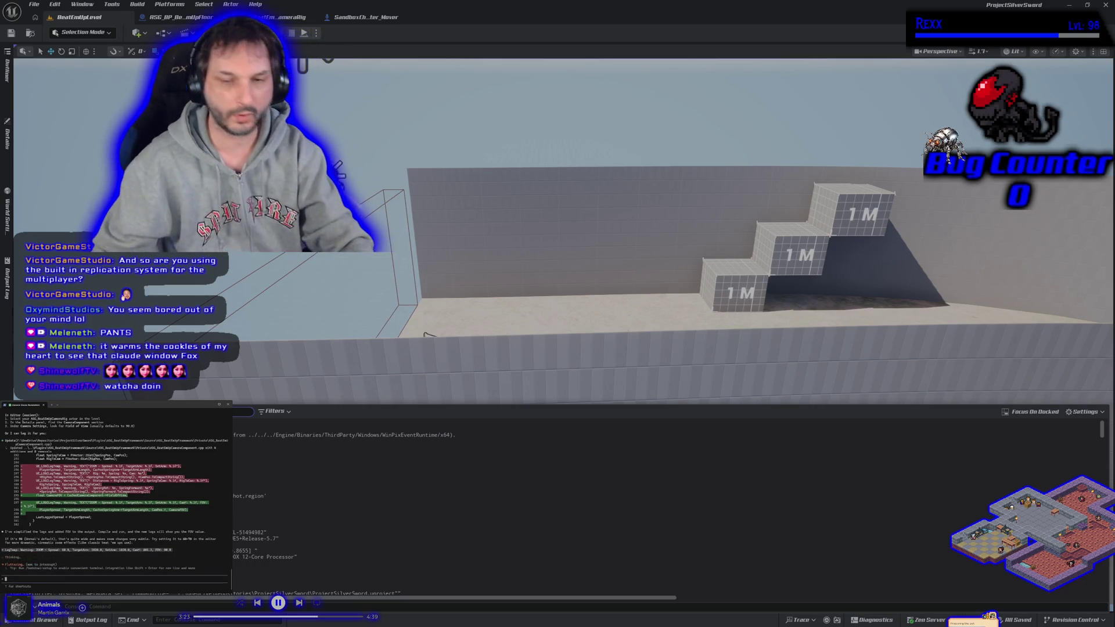
mouse_move(289, 308)
left_mouse_down()
mouse_move(378, 494)
mouse_move(406, 436)
mouse_move(387, 347)
mouse_move(405, 364)
mouse_move(387, 369)
left_mouse_up()
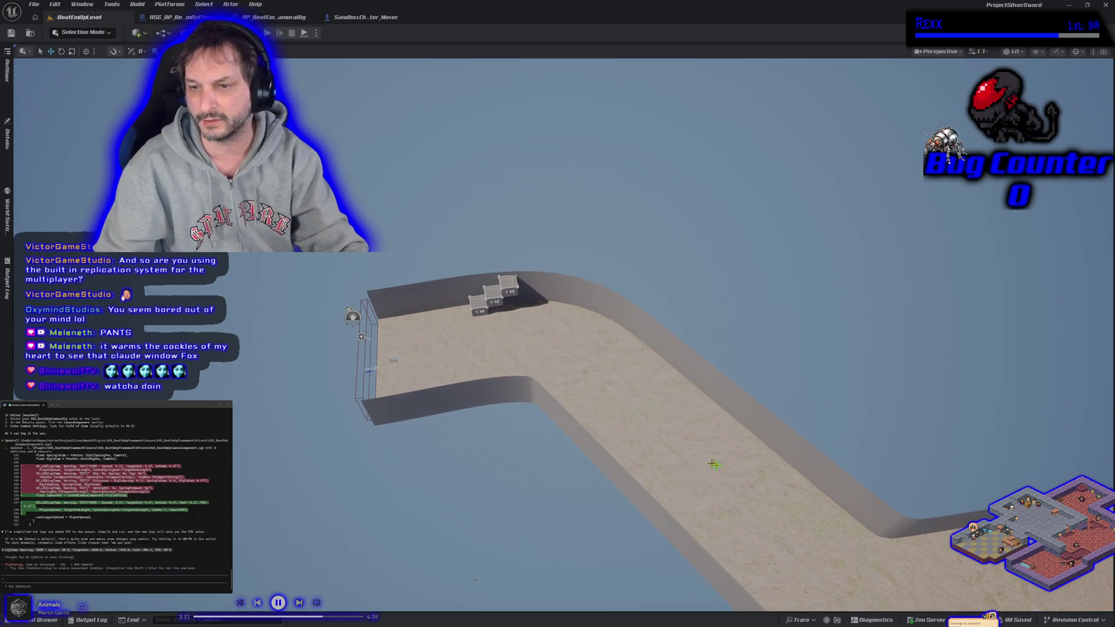
mouse_move(714, 464)
left_mouse_down()
mouse_move(772, 487)
mouse_move(685, 447)
left_mouse_up()
mouse_move(642, 413)
left_mouse_down()
mouse_move(627, 401)
mouse_move(641, 413)
left_mouse_up()
scroll(459, 524, "up", 5)
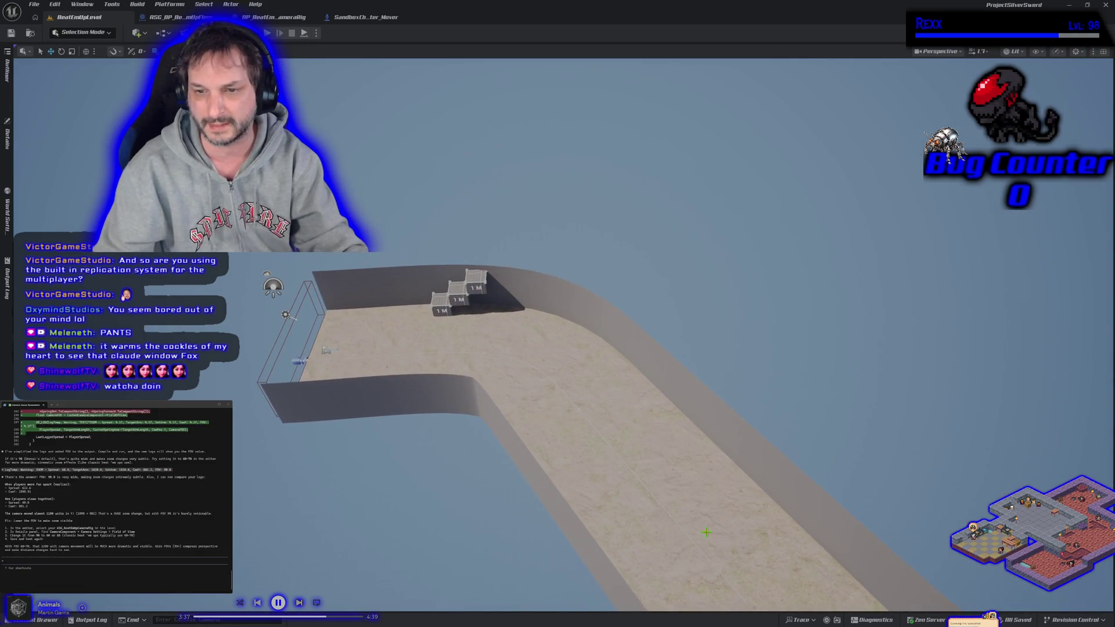
scroll(480, 528, "down", 2)
mouse_move(397, 110)
left_mouse_down()
mouse_move(397, 151)
mouse_move(397, 110)
left_mouse_up()
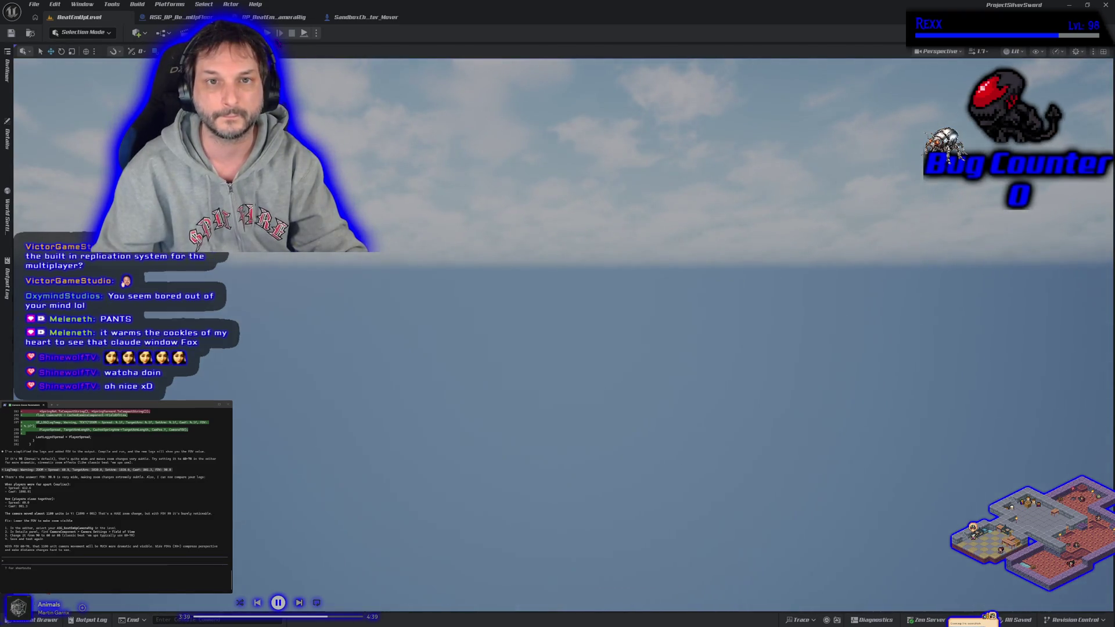
key("alt+p")
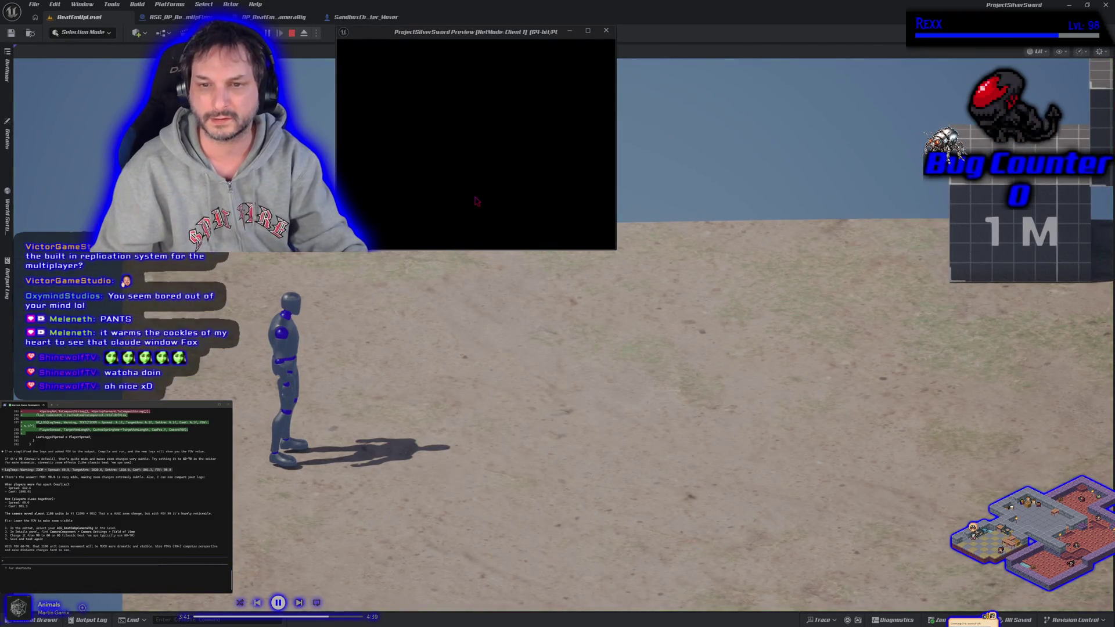
key("d")
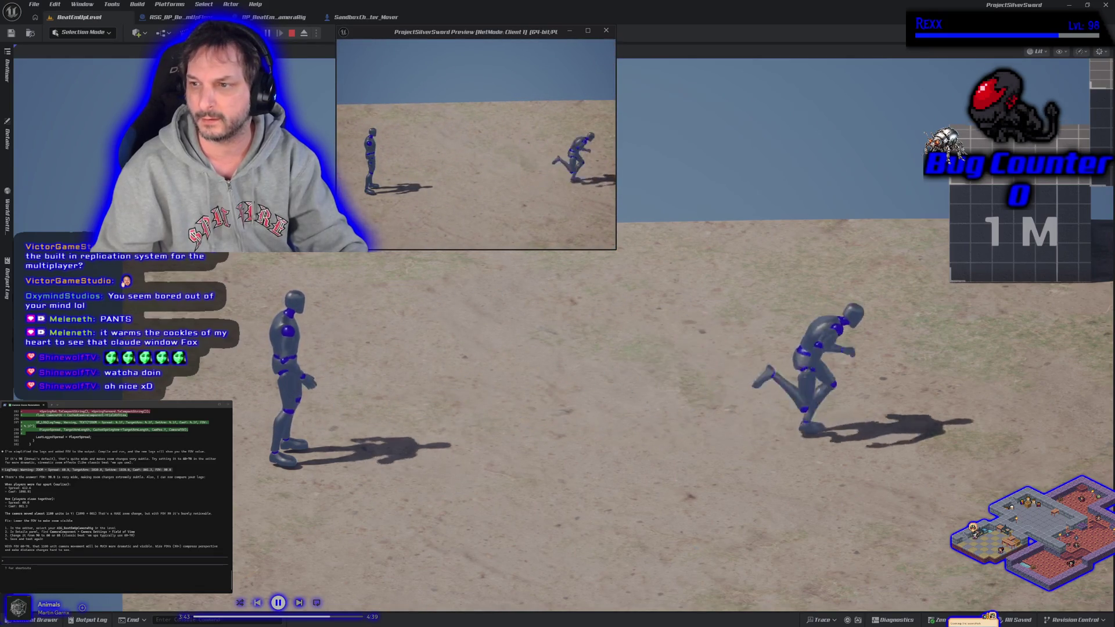
left_click(470, 199)
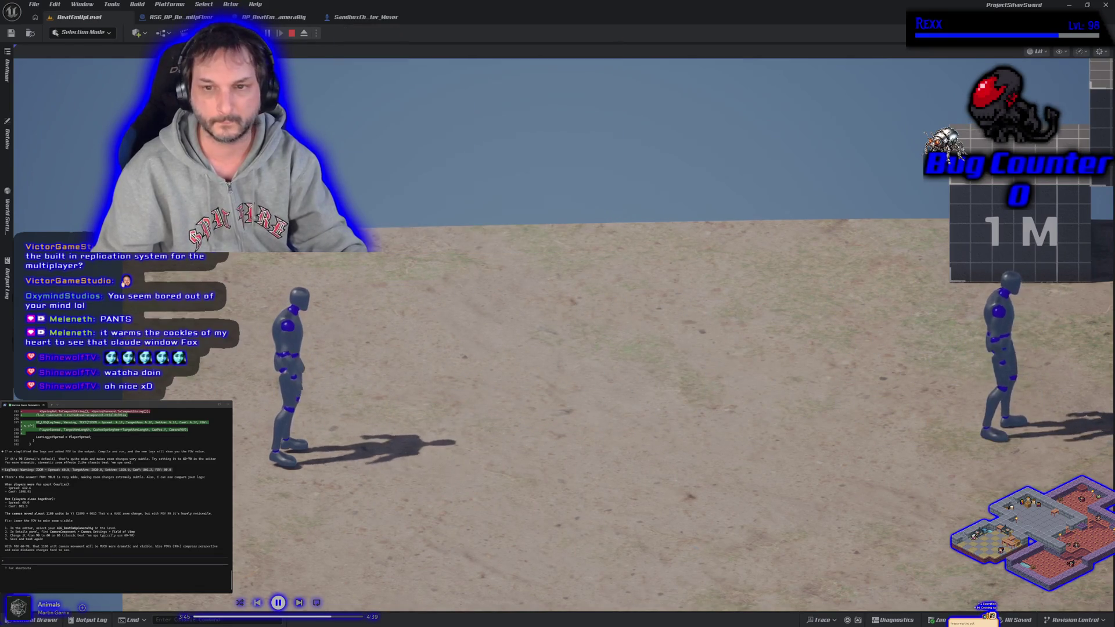
key("d")
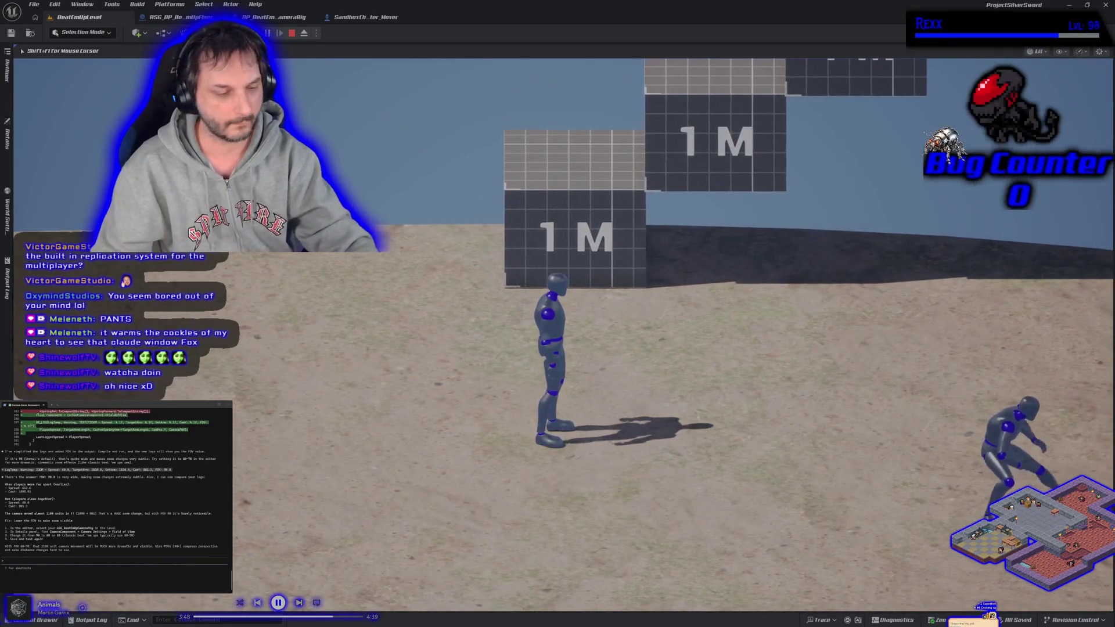
key("Escape")
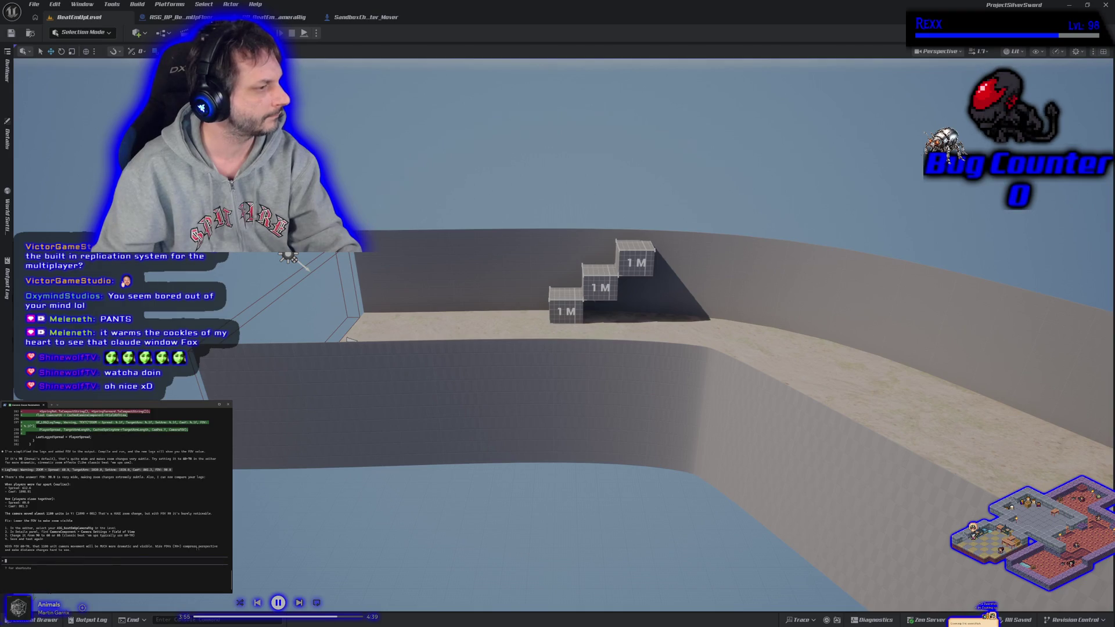
mouse_move(255, 376)
left_mouse_down()
mouse_move(255, 395)
mouse_move(235, 352)
mouse_move(243, 375)
left_mouse_up()
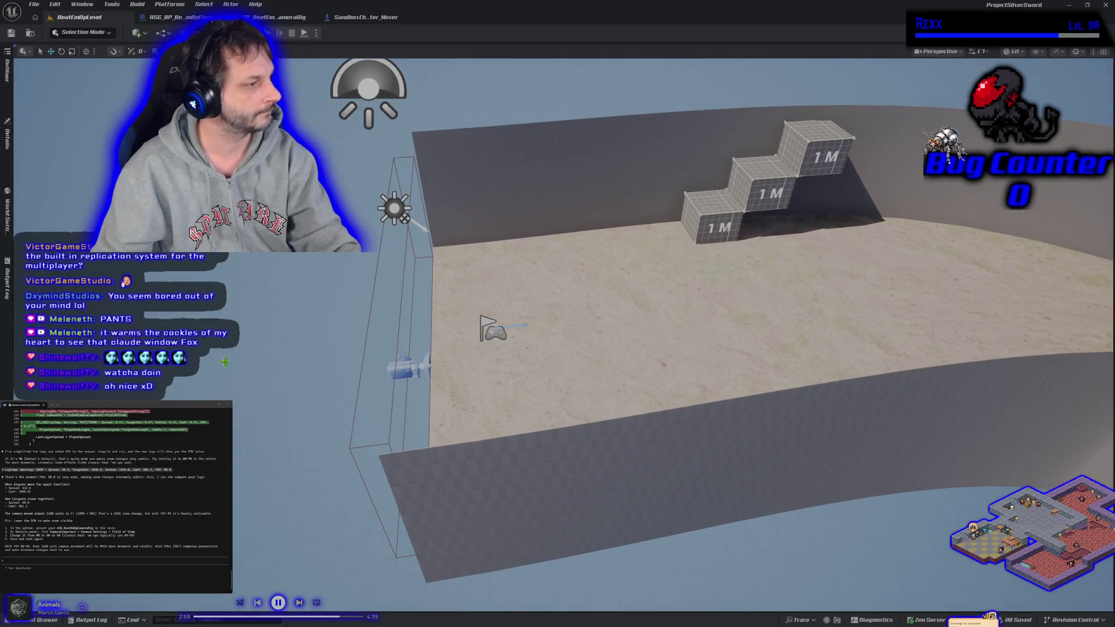
- Select the camera rig, filter its Details for 'field of view', and send Claude a question
left_click(384, 370)
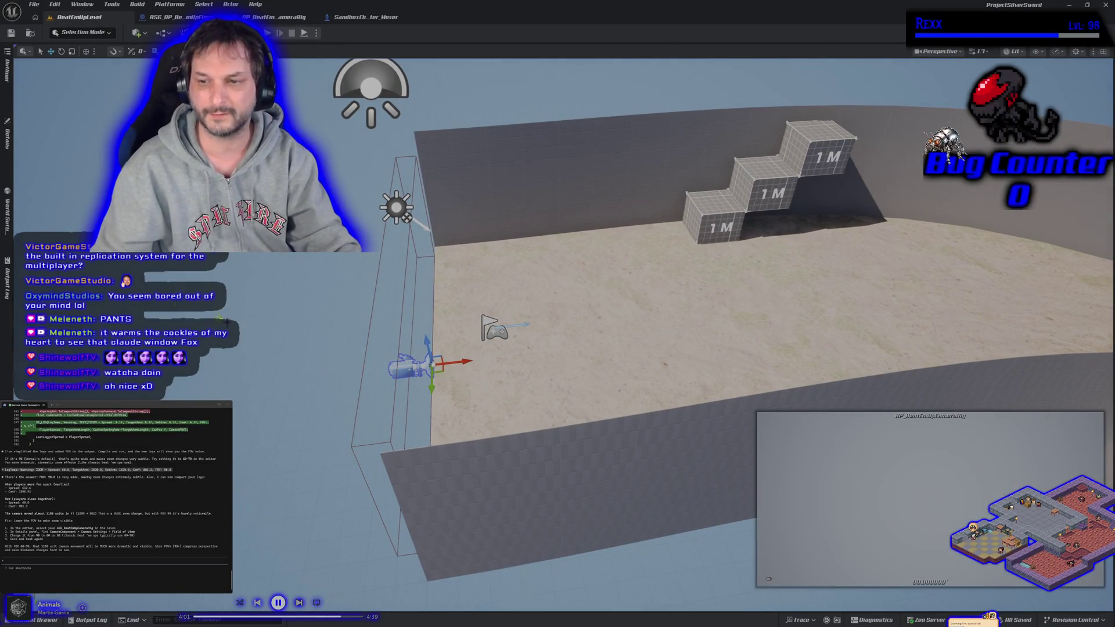
left_click(8, 145)
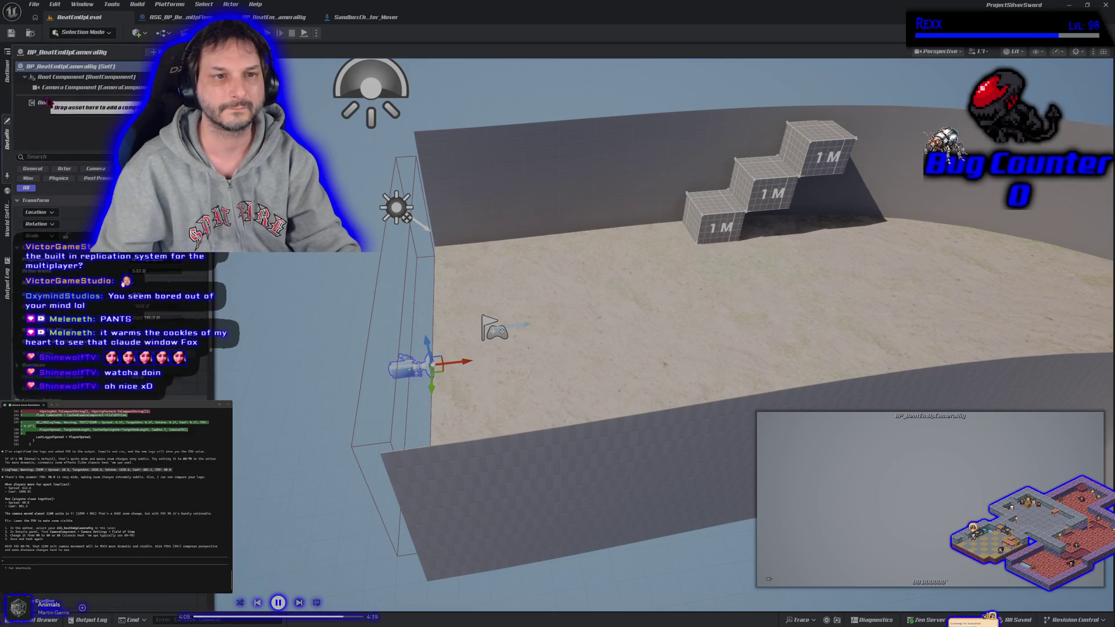
left_click(58, 156)
type("field of")
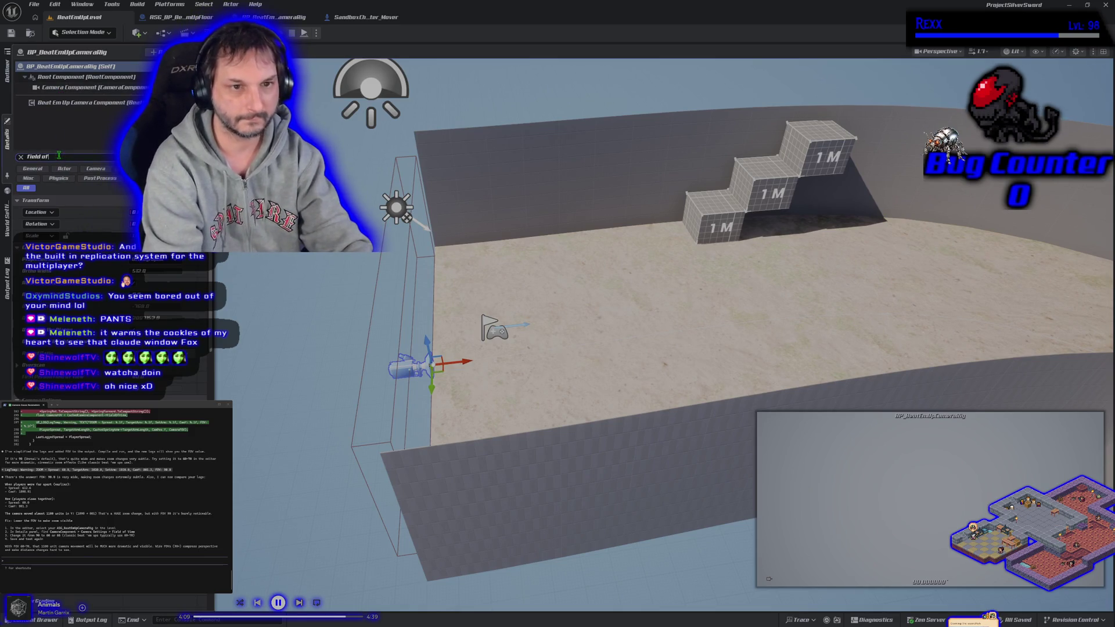
type(" view")
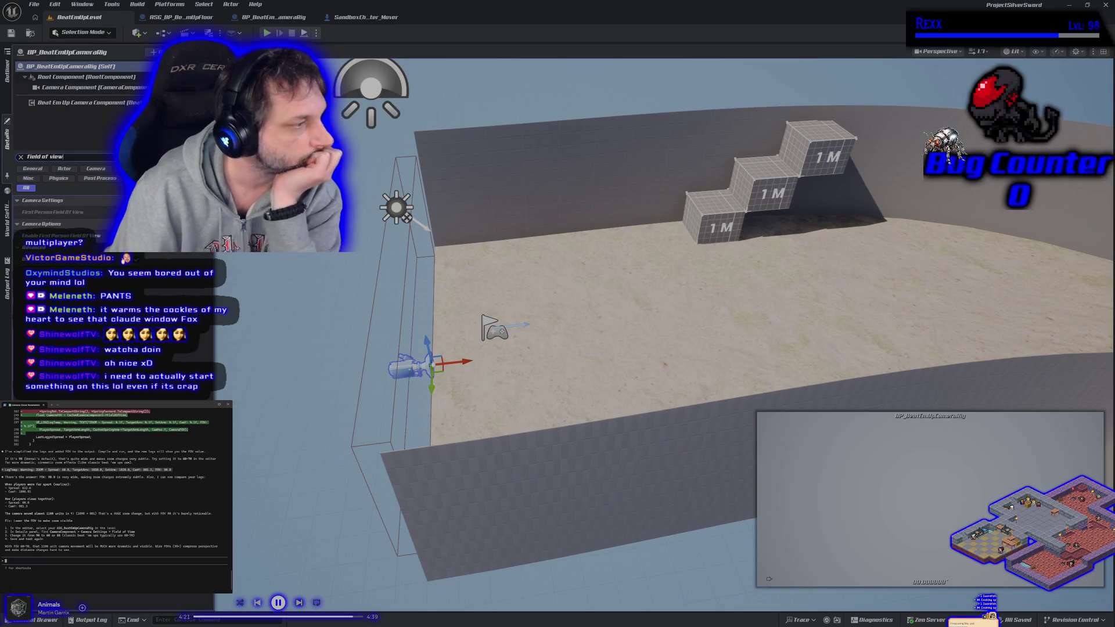
type("i ar")
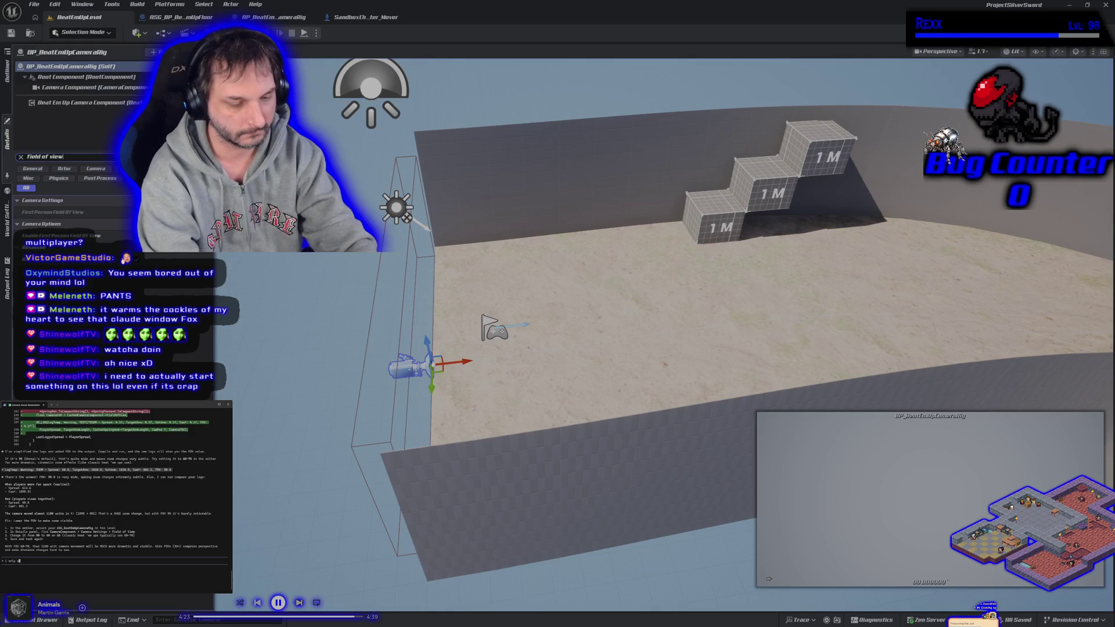
type("le")
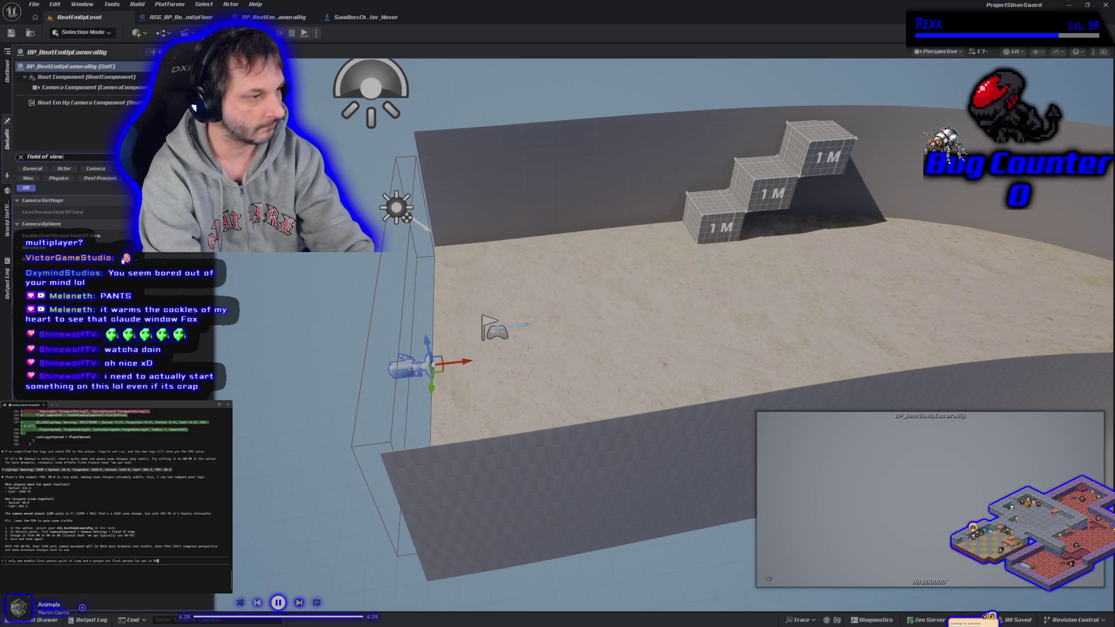
key("Return")
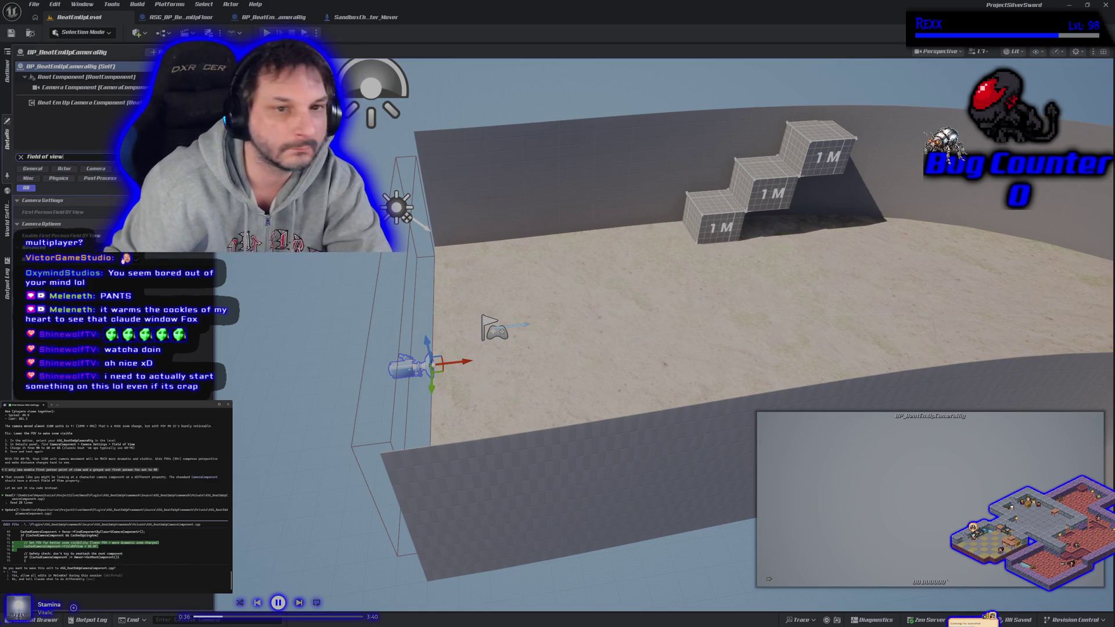
- Inspect the standard and beat 'em up camera components, then switch to the camera code in Rider
left_click(88, 87)
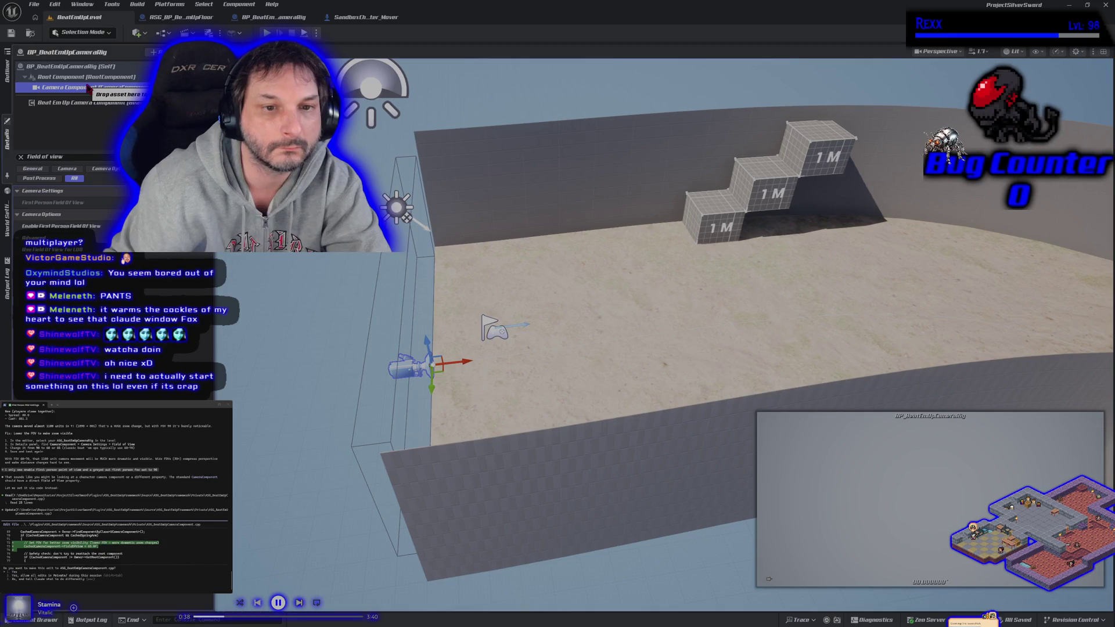
left_click(82, 105)
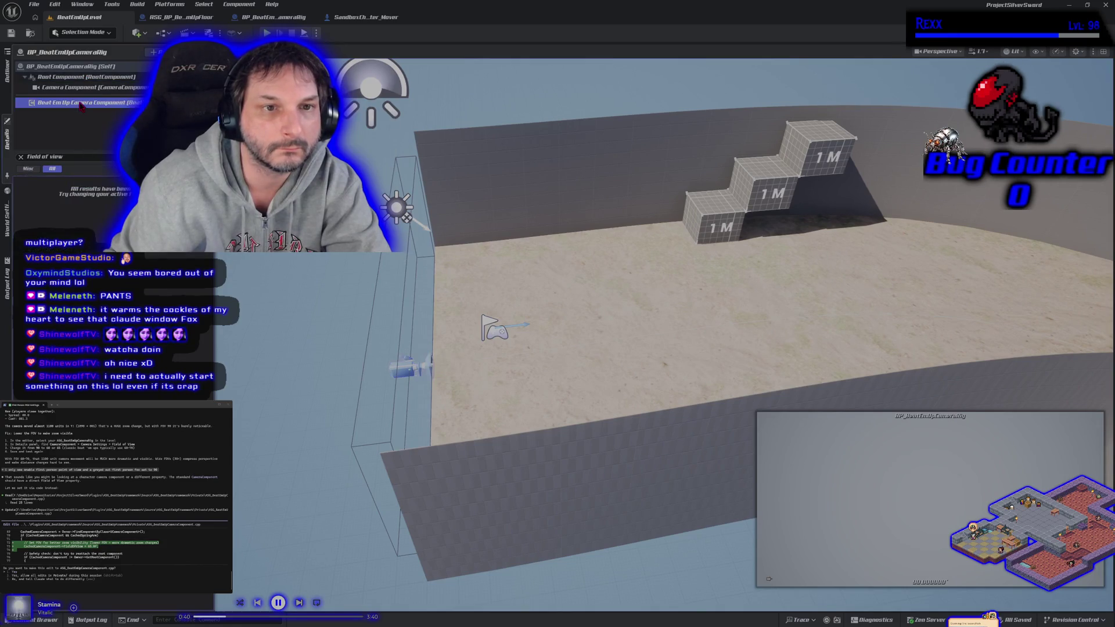
left_click(72, 66)
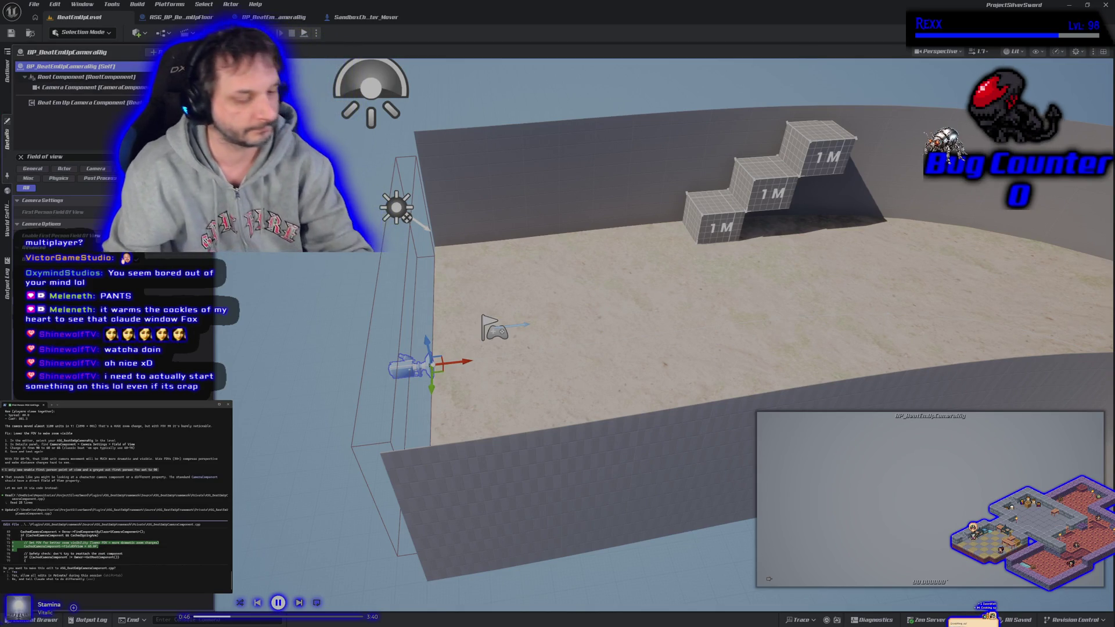
key("alt+Tab")
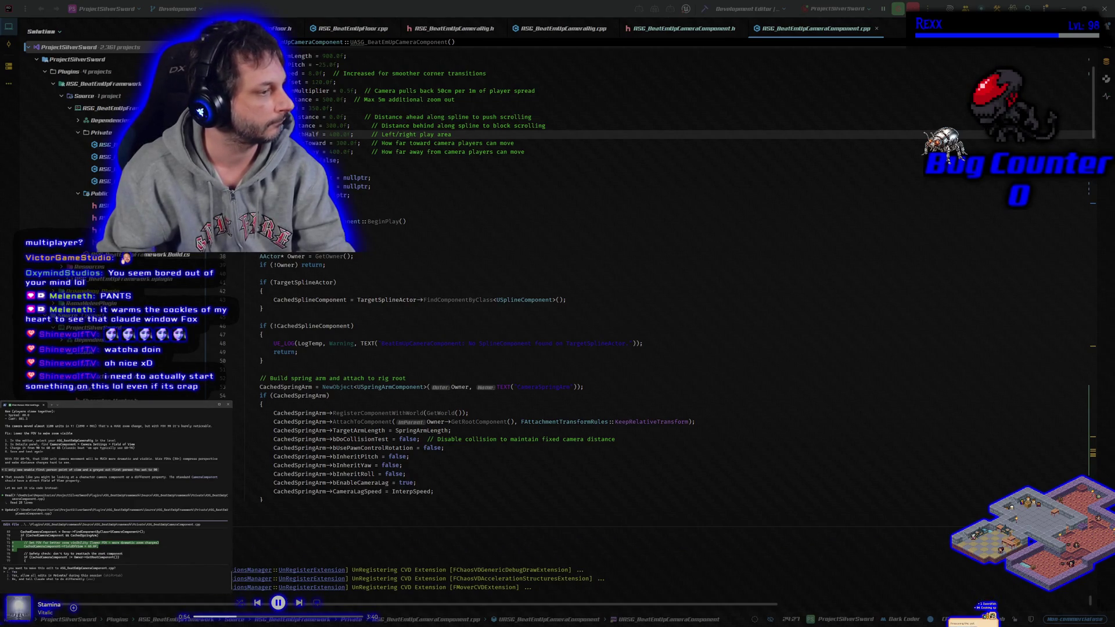
- Approve Claude's proposed edit to the beat 'em up camera component
key("Return")
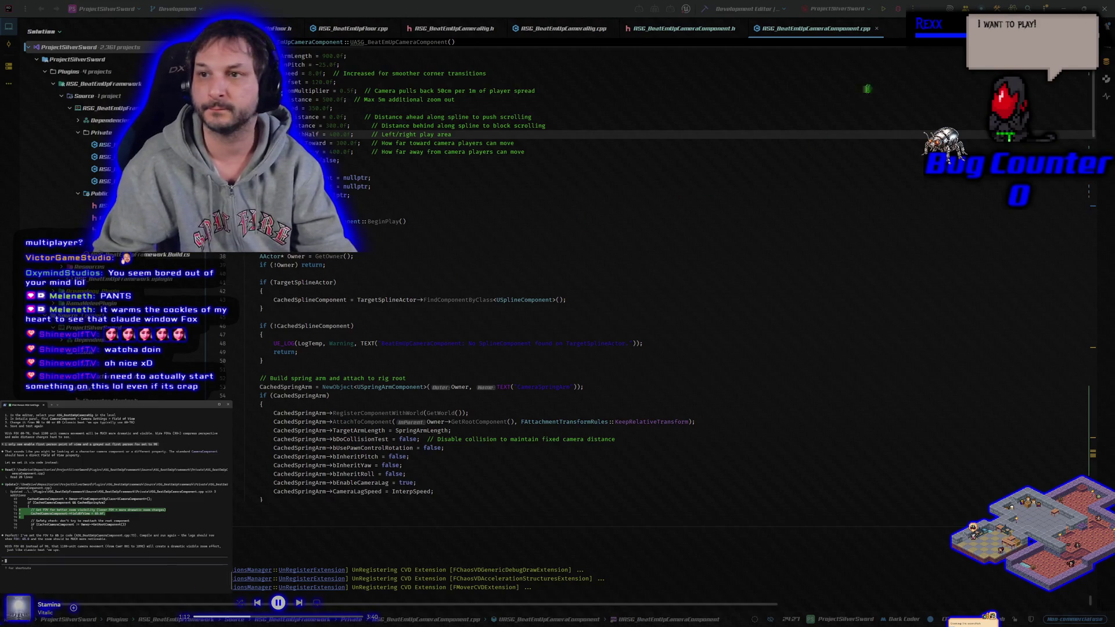
- Build the project in Rider with the updated camera code
left_click(899, 9)
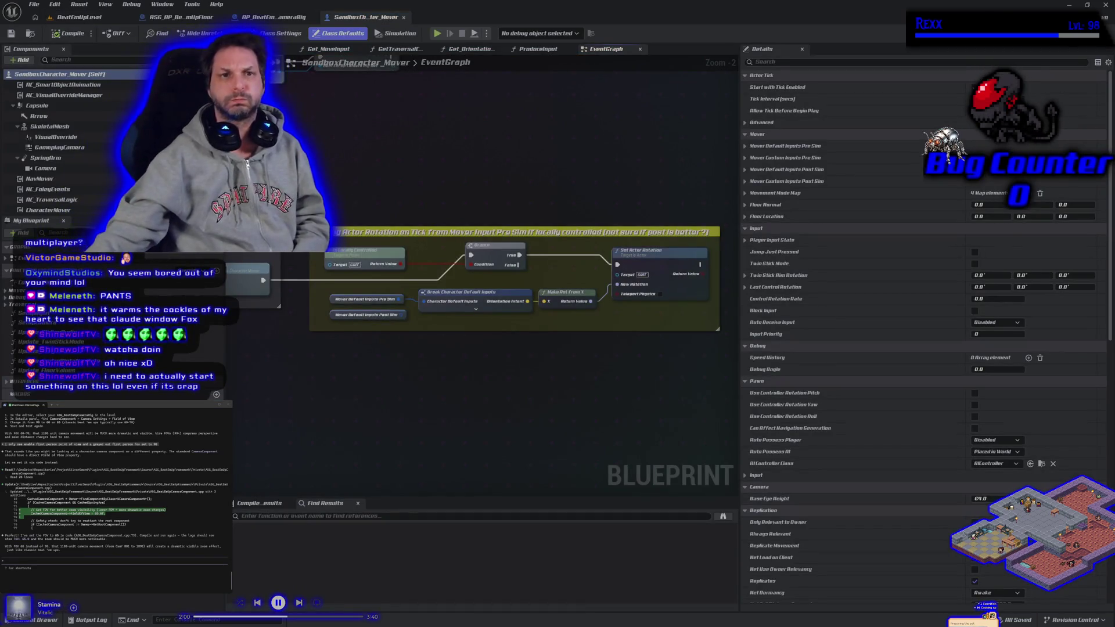
- Run two-player PIE in BeatEmUpLevel, moving one character away and back, then note 'no zoom'
left_click(80, 17)
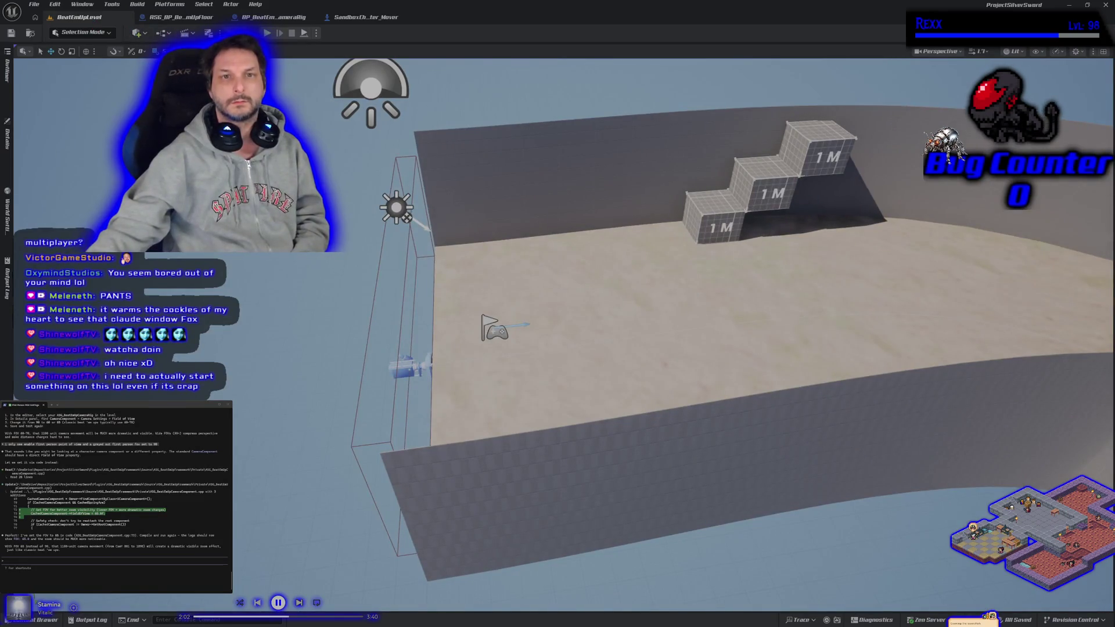
key("alt+p")
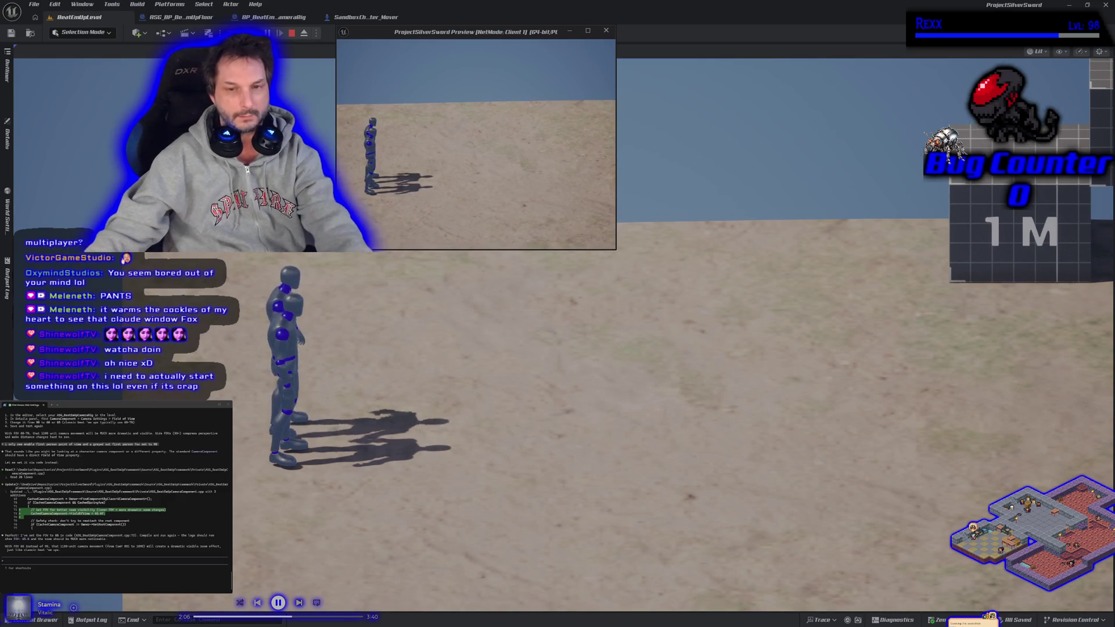
key("d")
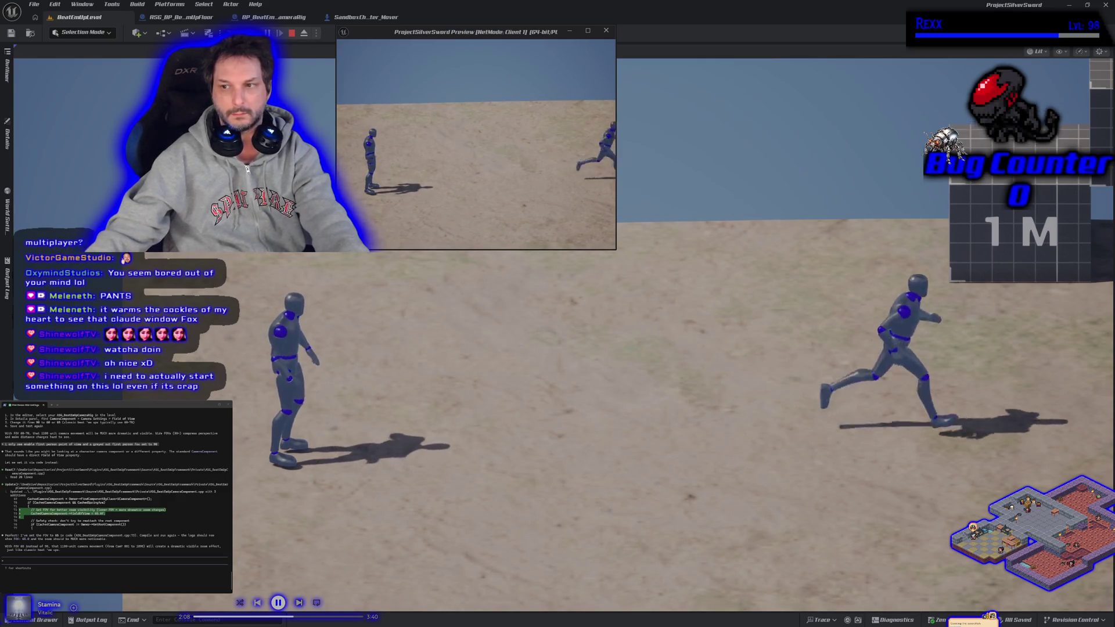
key("w")
key("w")
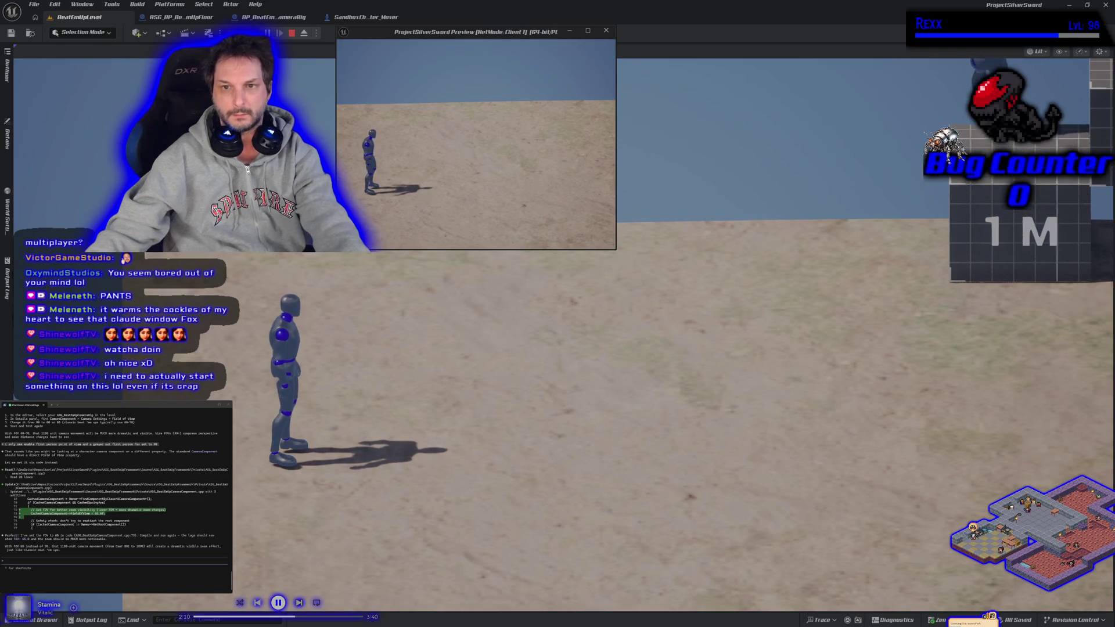
key("a")
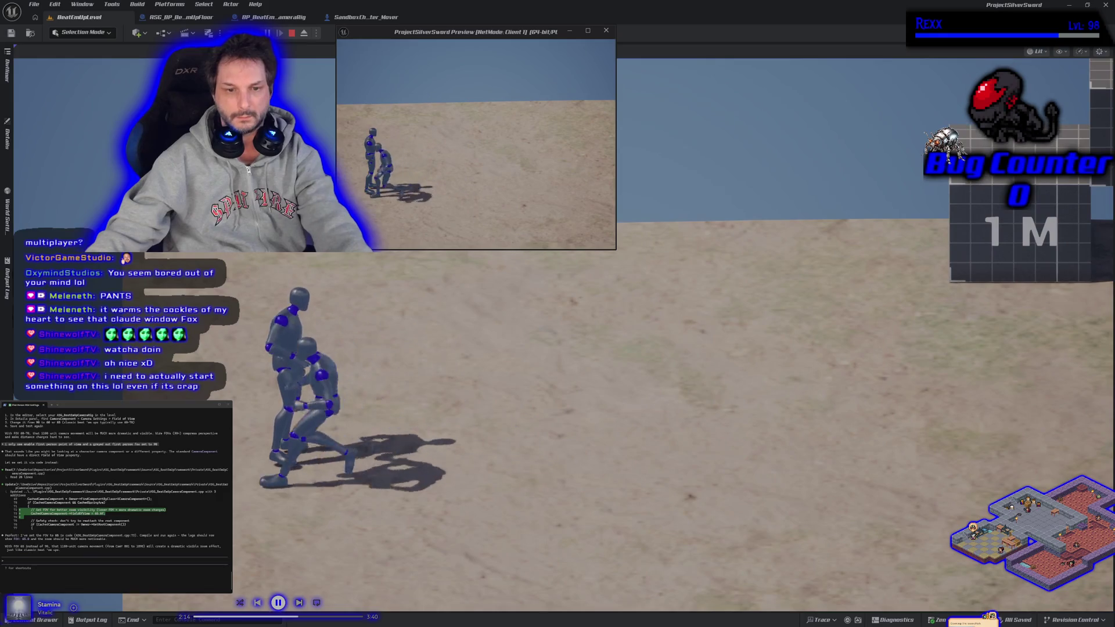
key("Escape")
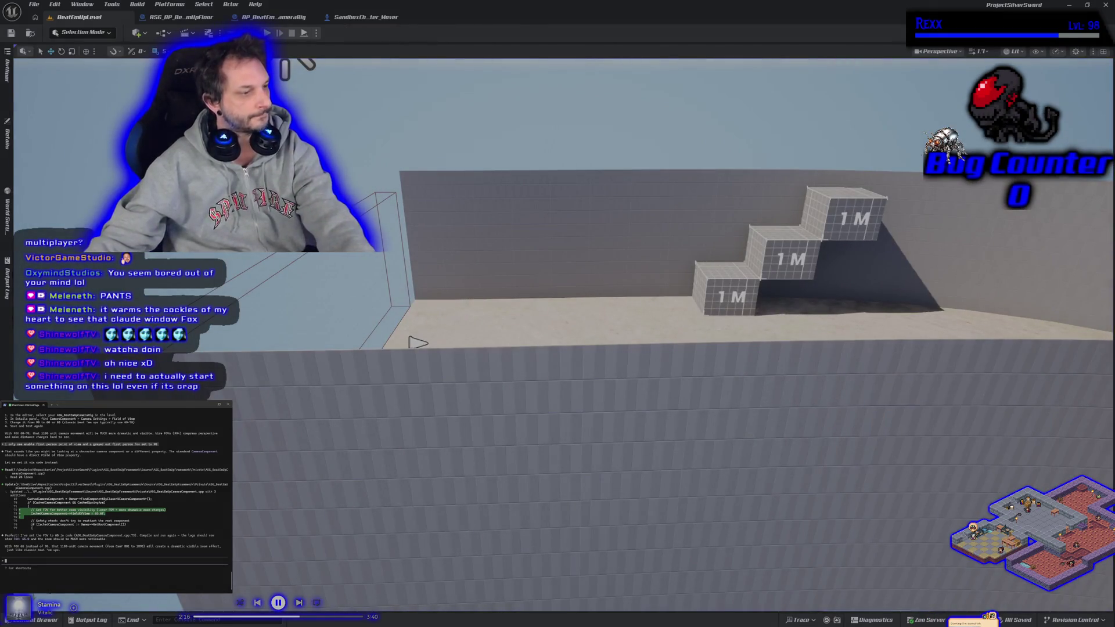
type("clill no zoom")
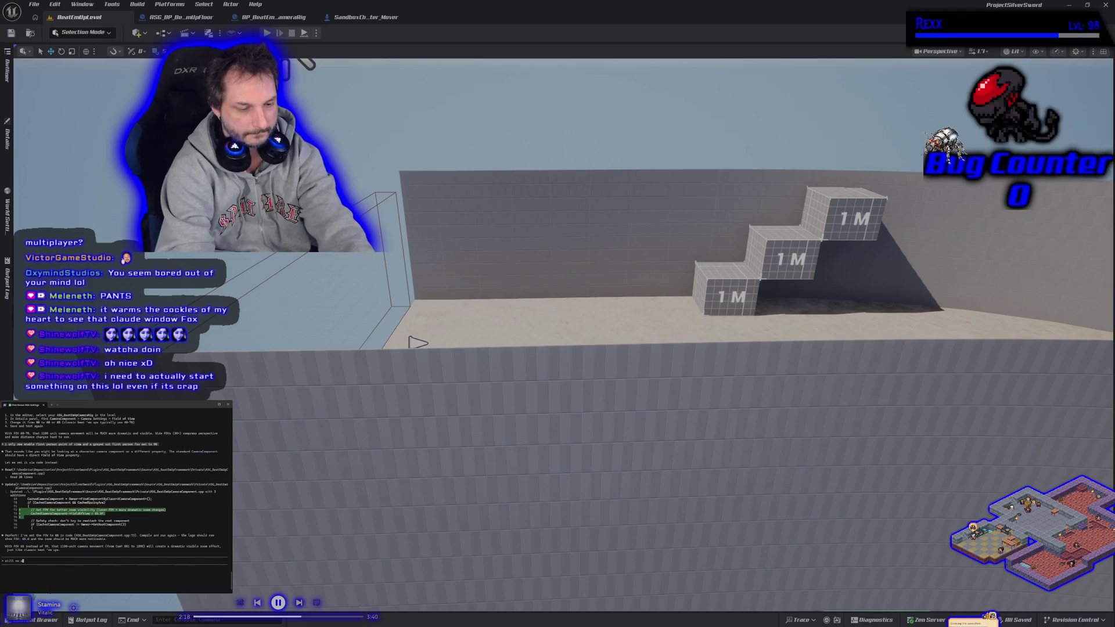
type(" and")
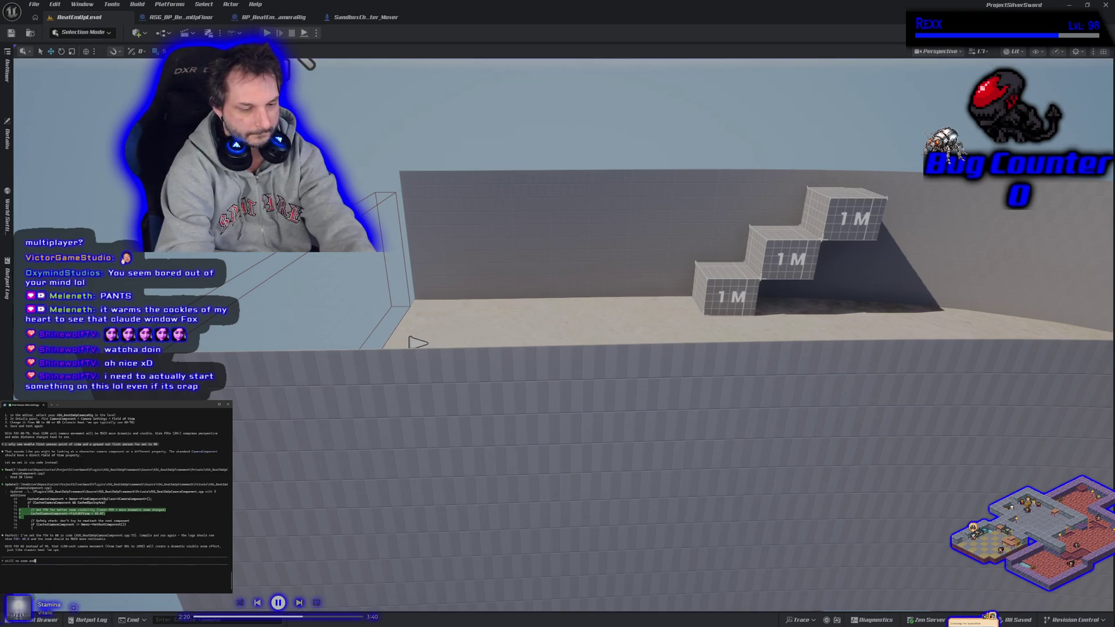
type(" i dont notice")
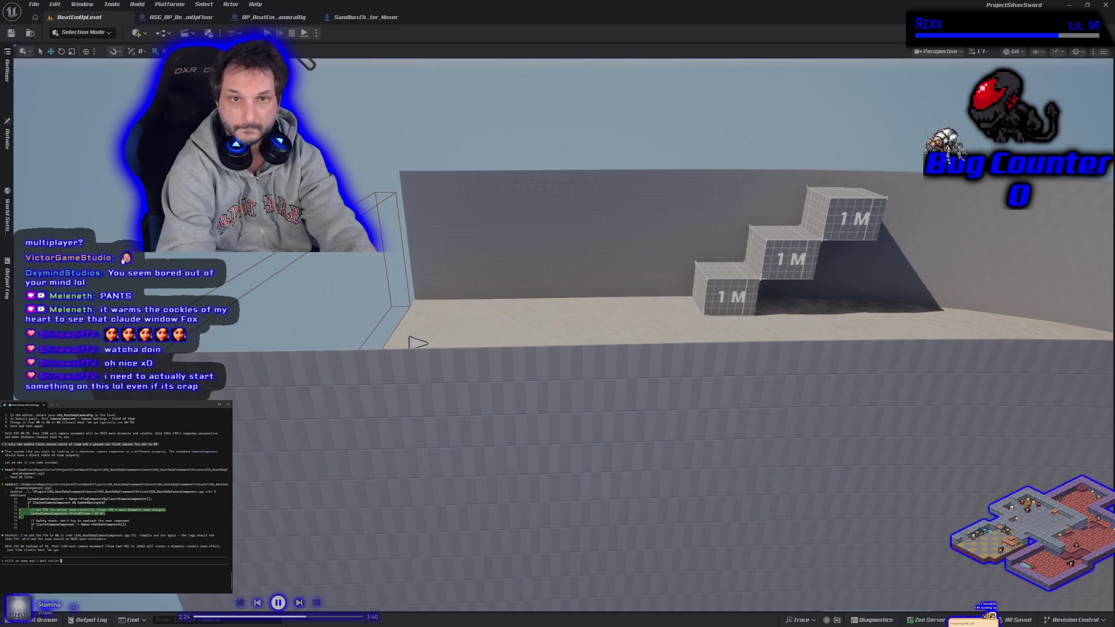
- Send Claude a 'still no zoom' report and close the Unreal editor
key("BackSpace")
key("BackSpace")
key("BackSpace")
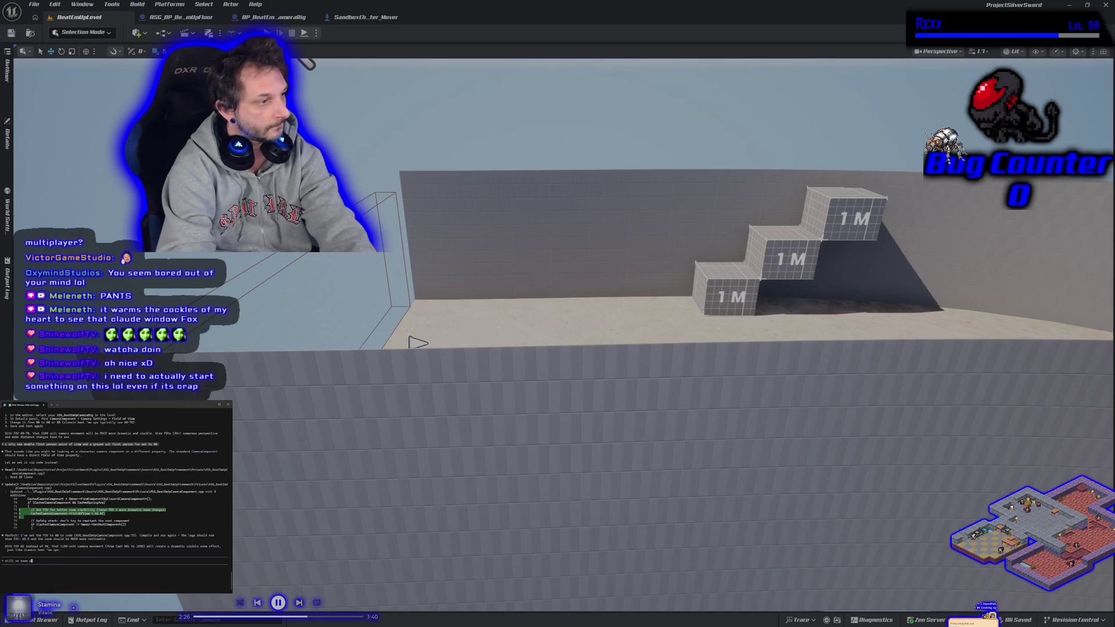
key("Return")
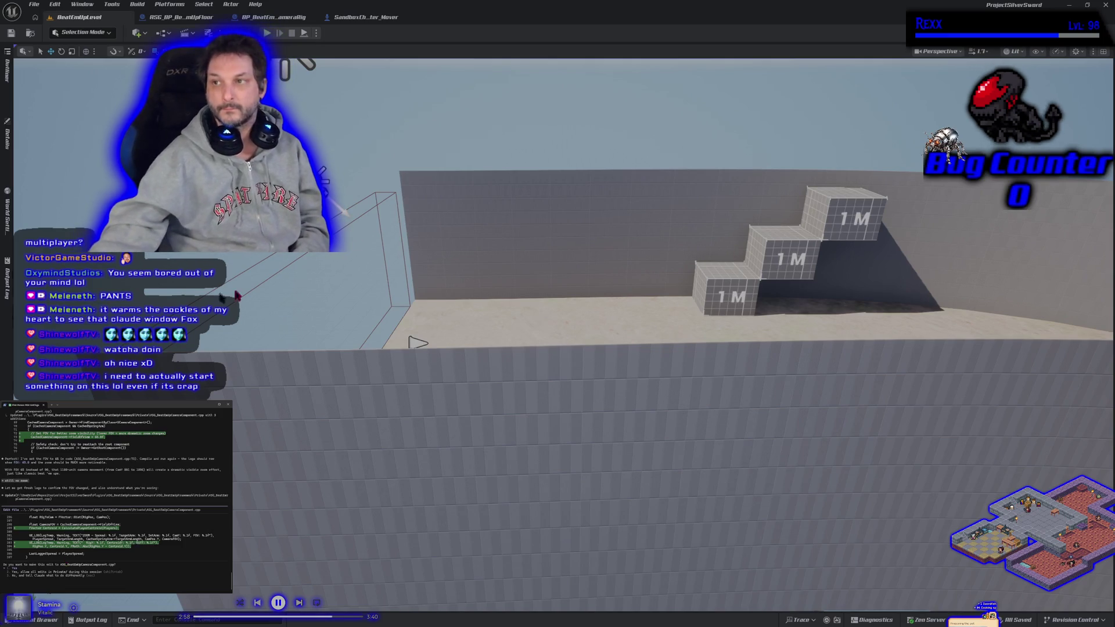
left_click(1105, 5)
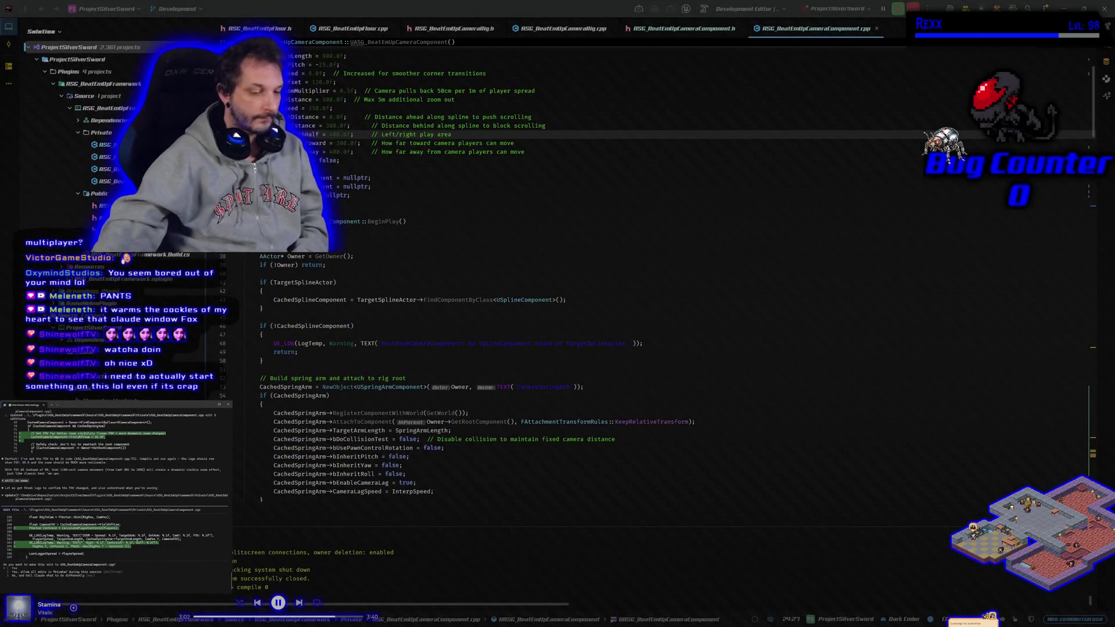
- Accept Claude's camera edit, rebuild, and report the view stays identical as players spread apart
key("Return")
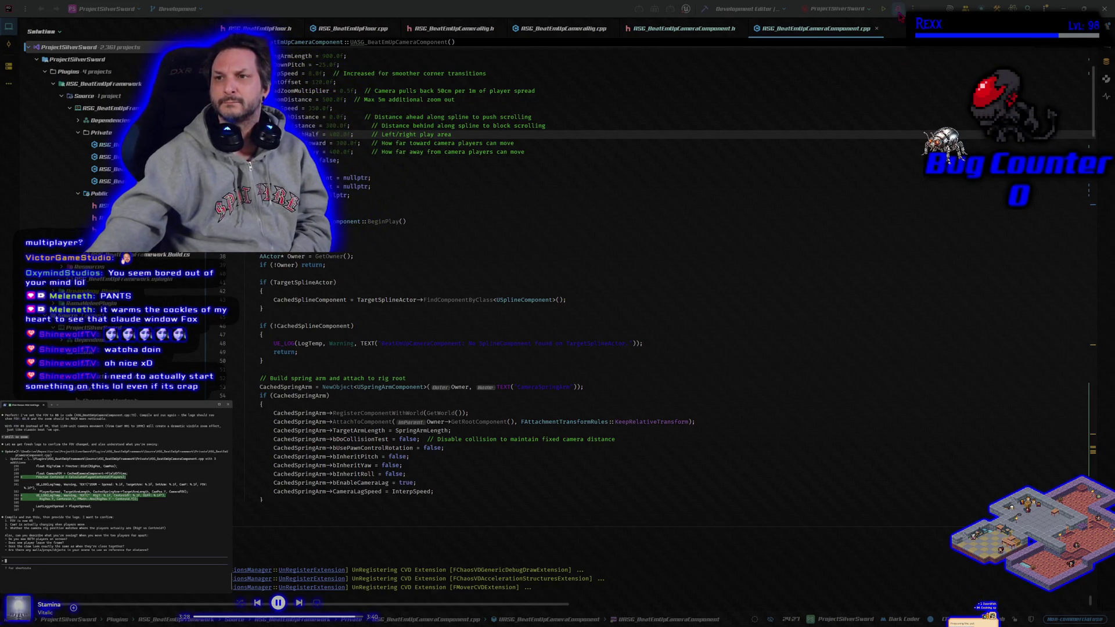
key("ctrl+shift+b")
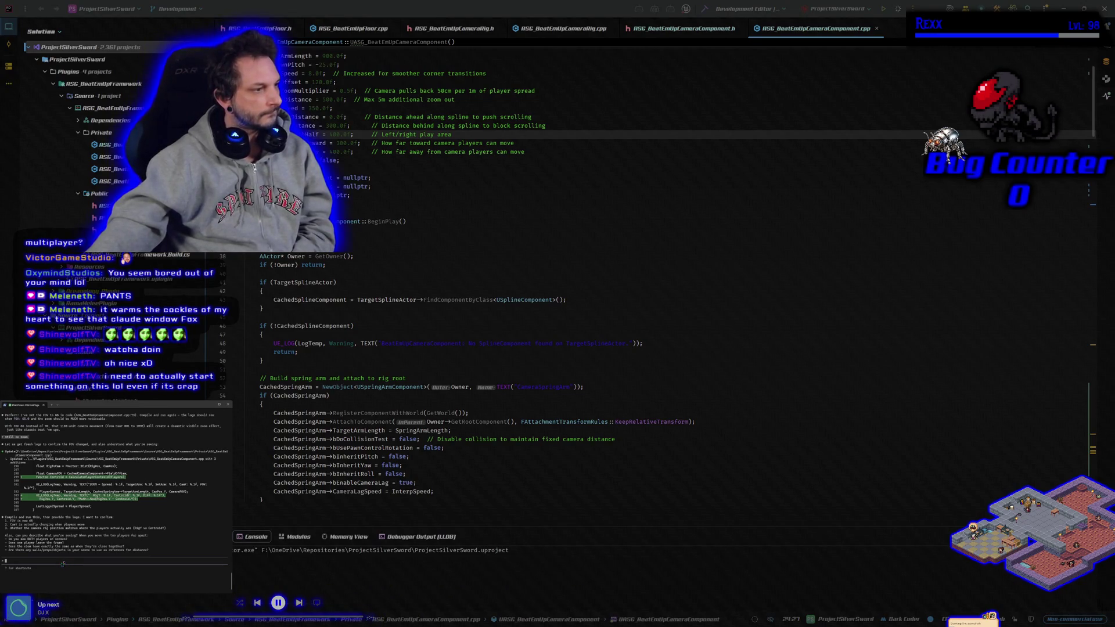
type("h are on screen, no player leaves")
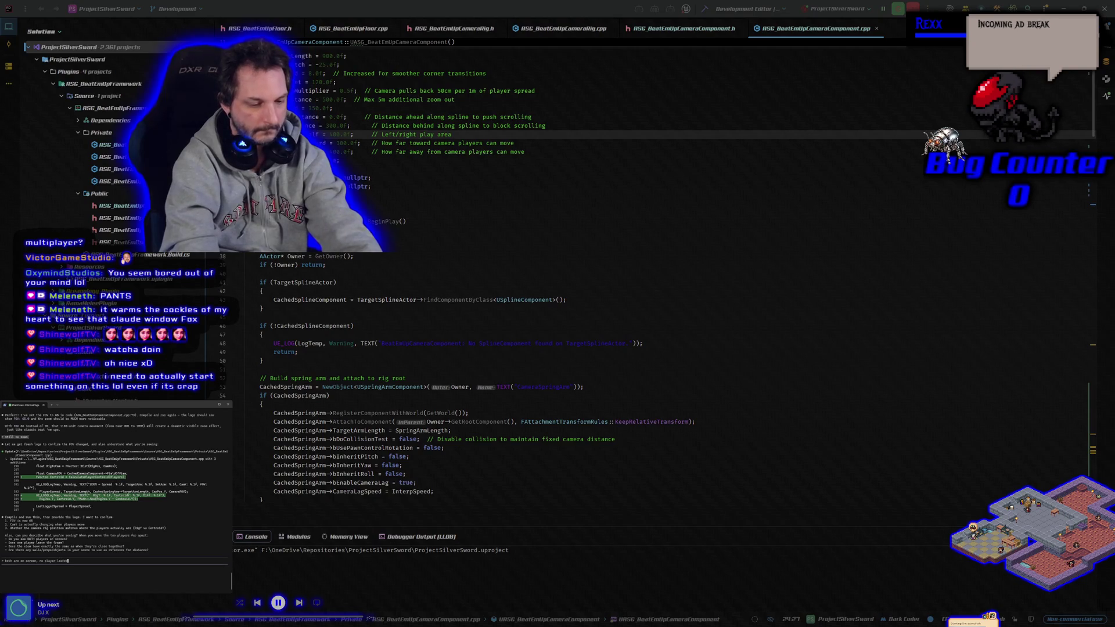
type(" the frame, ")
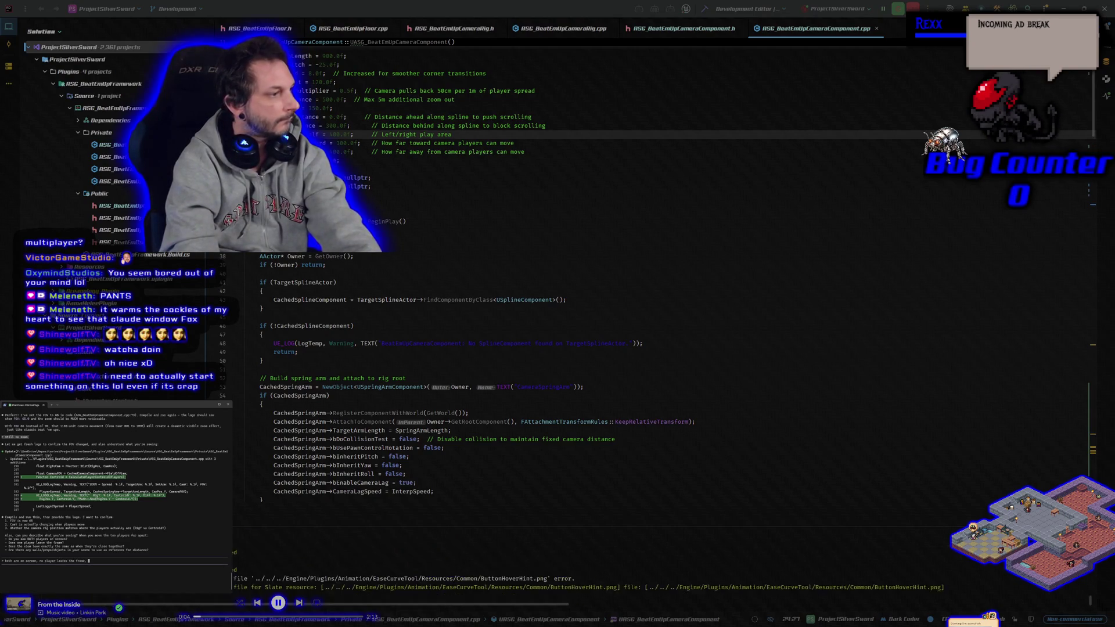
type("the view is ex")
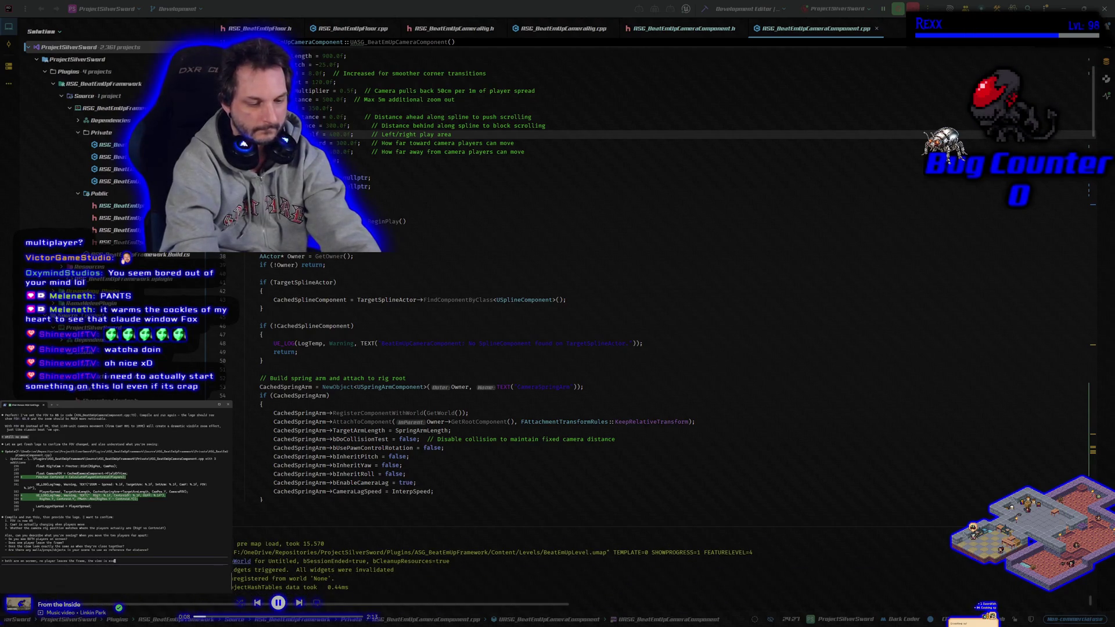
type("actly the same as when they are close,")
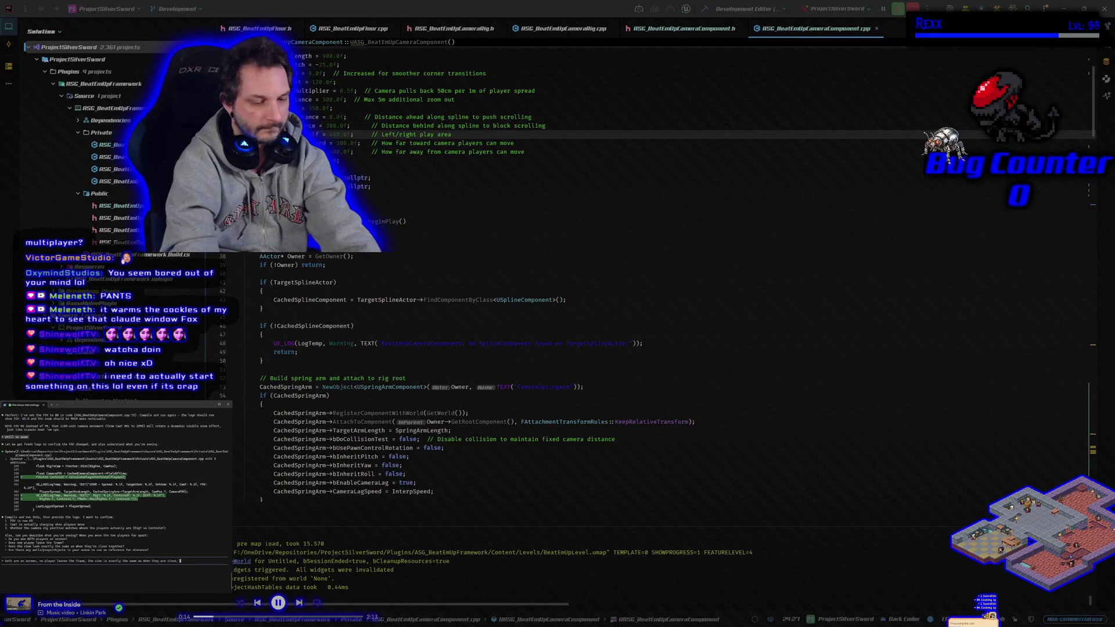
type(" and yeah i have ")
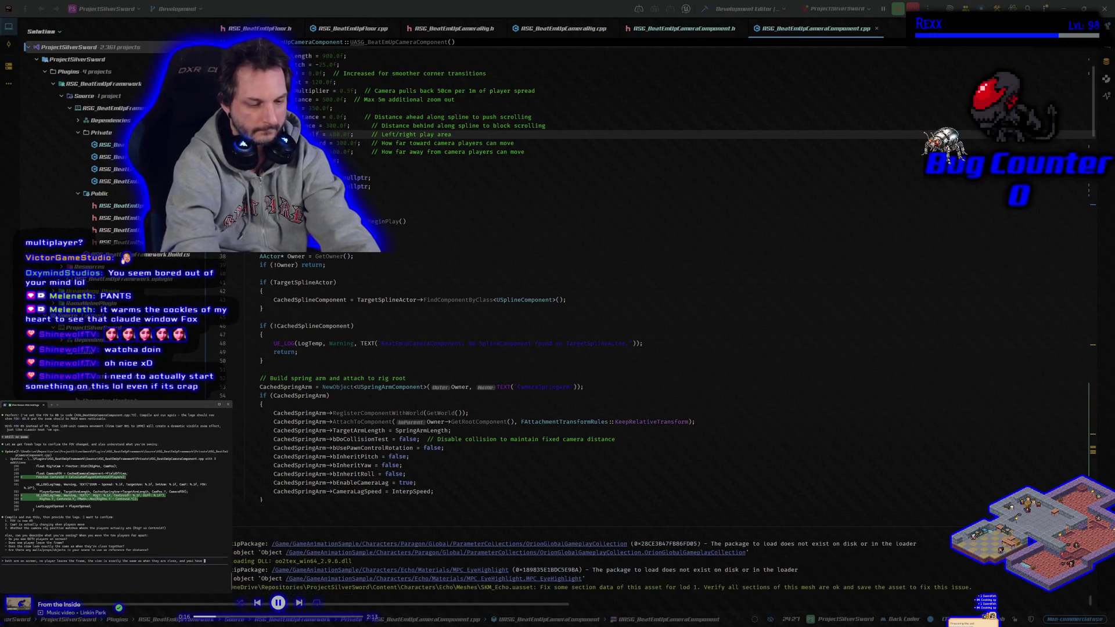
type("walls and ")
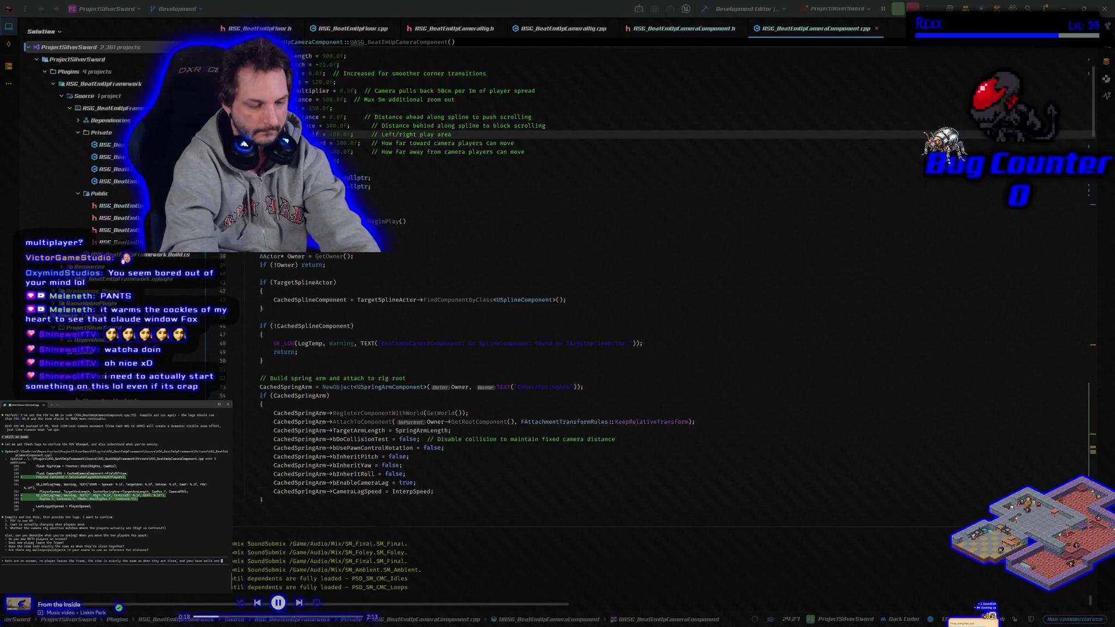
type("traversal")
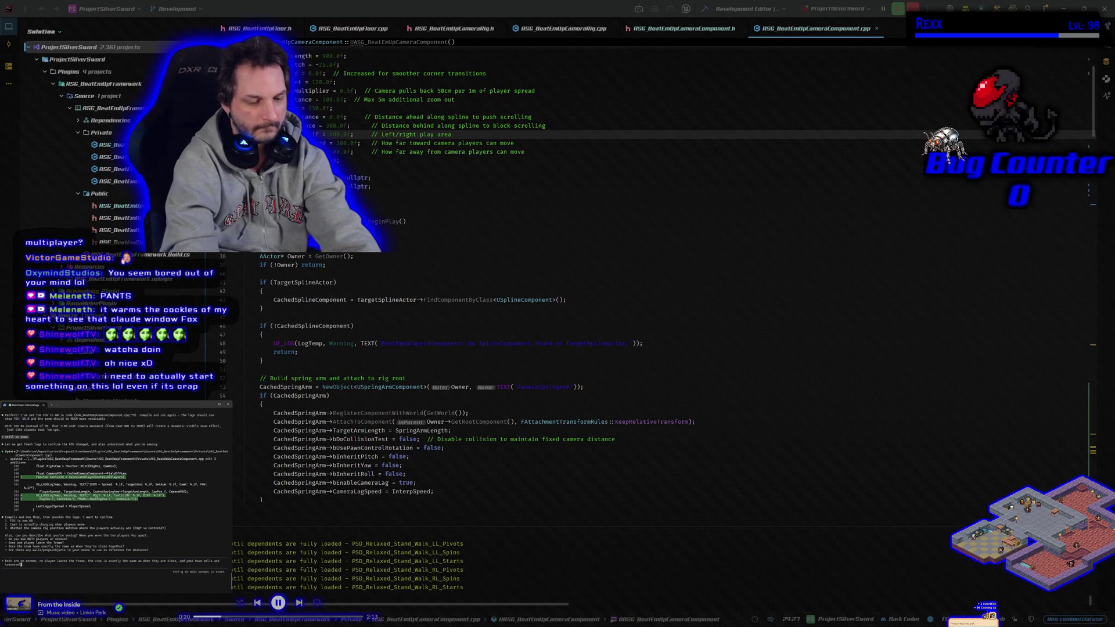
type(" cube")
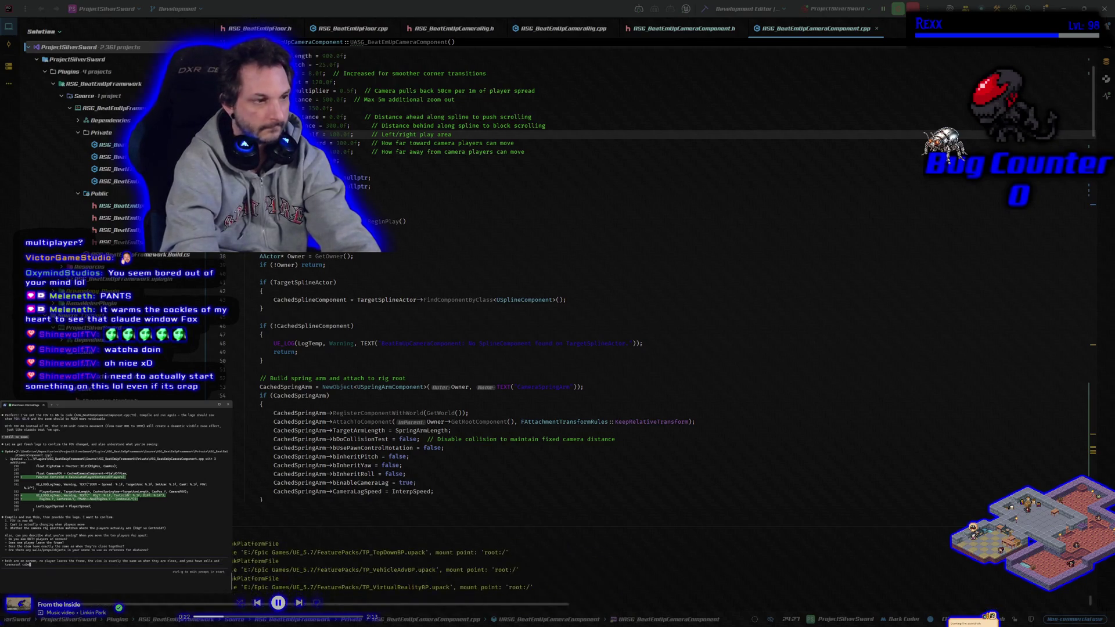
key("Return")
key("alt+Tab")
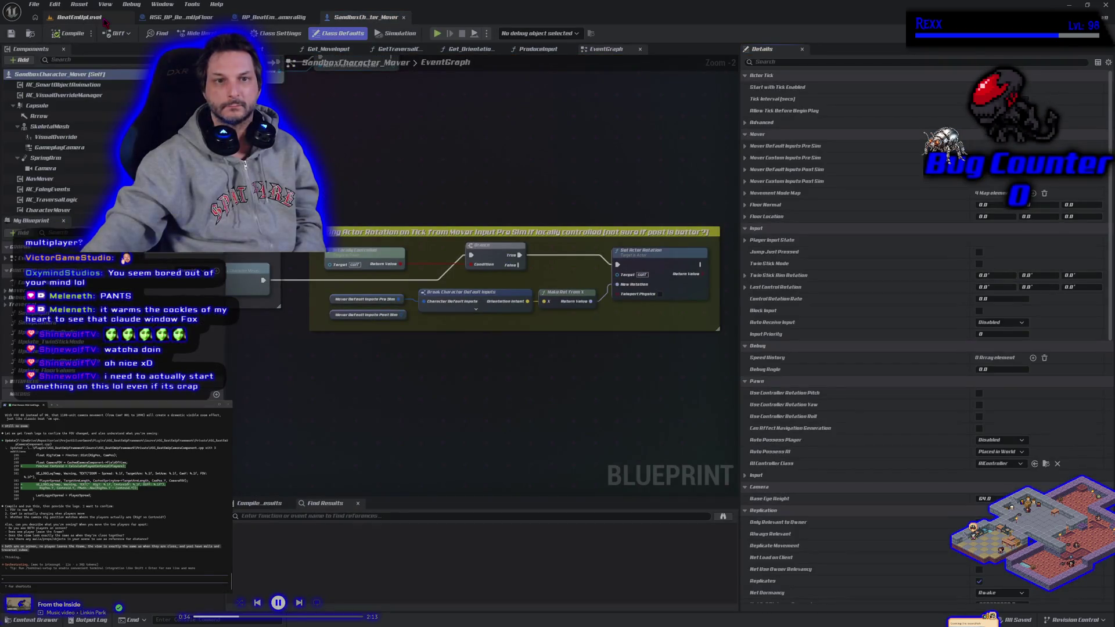
- Play BeatEmUpLevel with two players, running one character right and back, then stop PIE
left_click(105, 22)
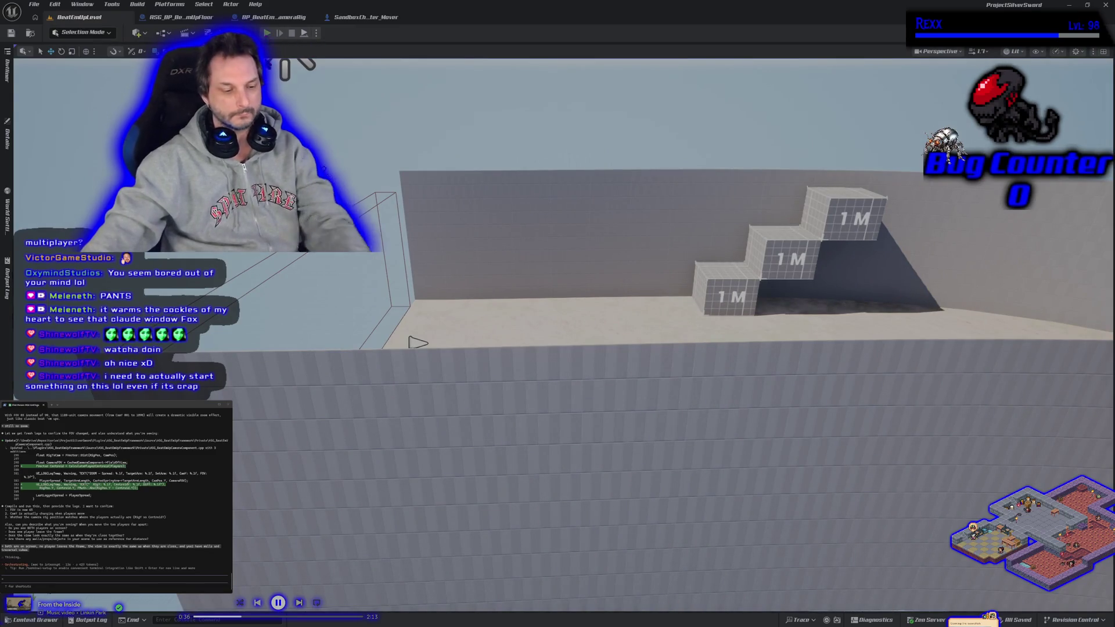
key("alt+p")
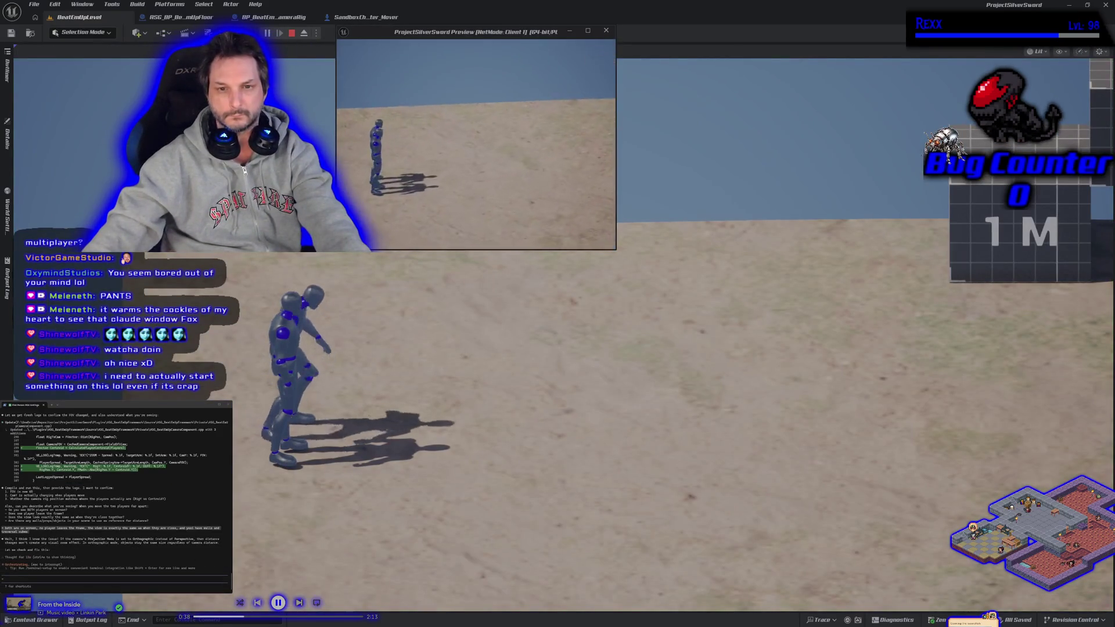
key("d")
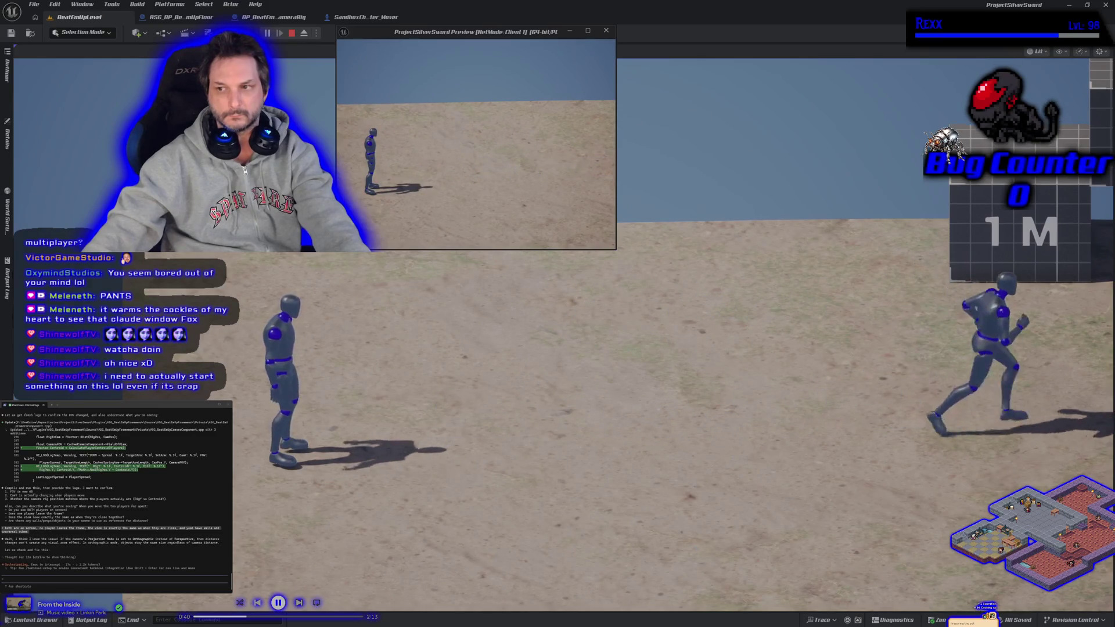
key("a")
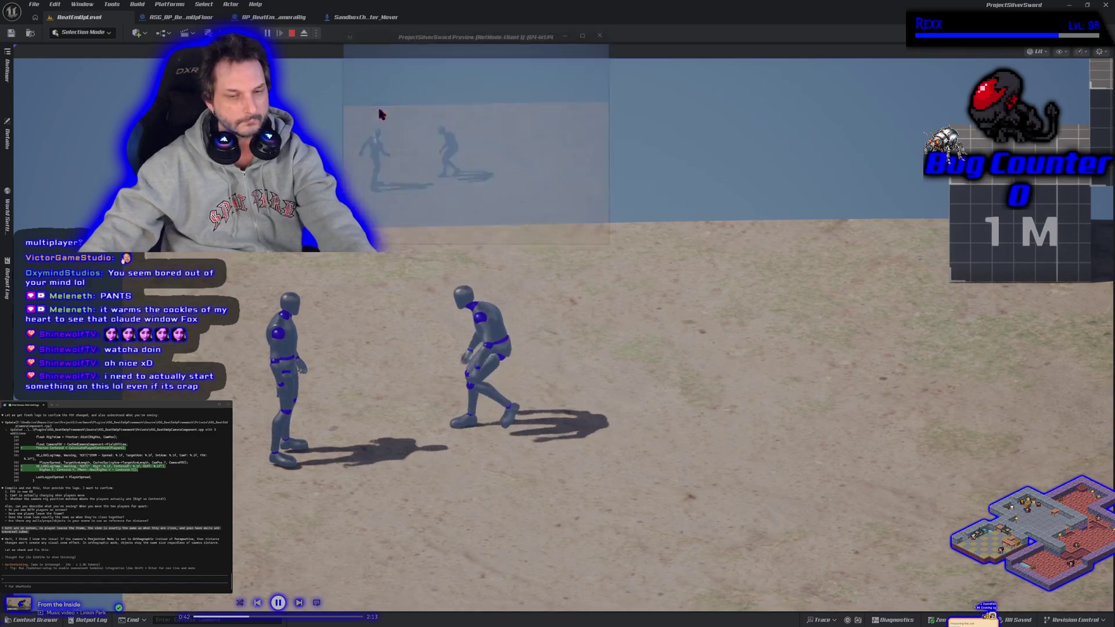
key("Escape")
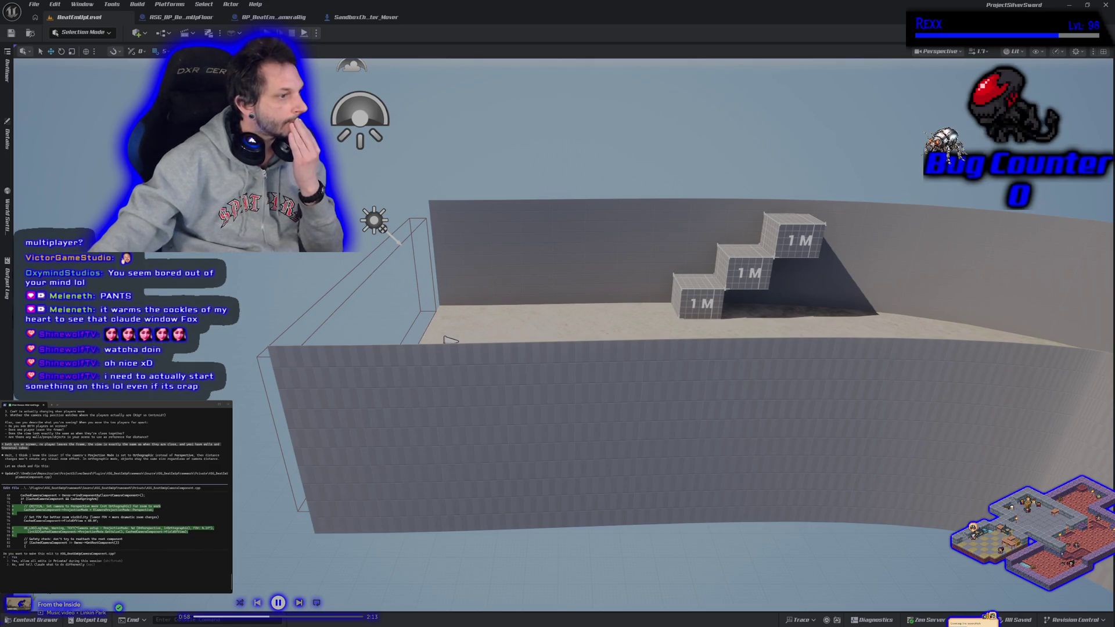
- Decline Claude's pending edit, send 'ok i want orthographic', and close the Unreal editor
key("Escape")
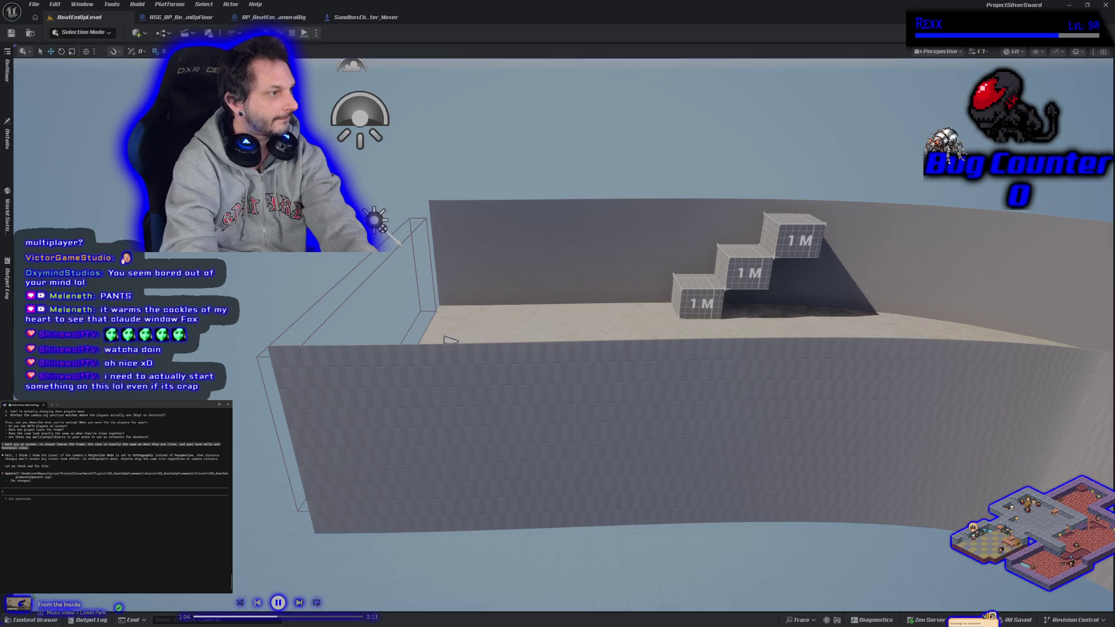
type("ok i wan")
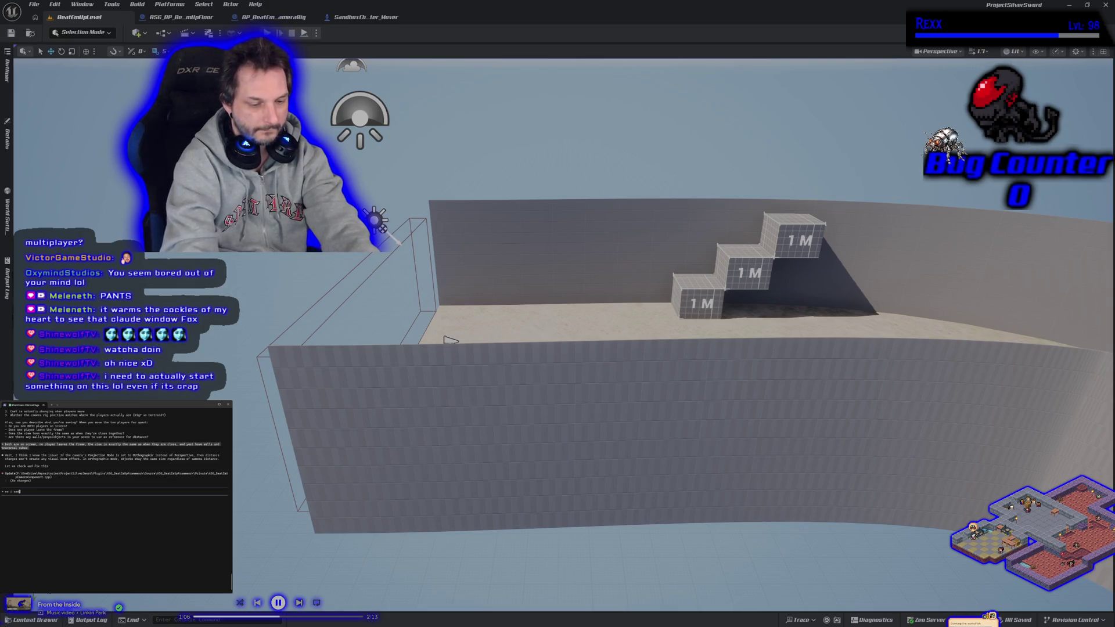
type("t orthographic")
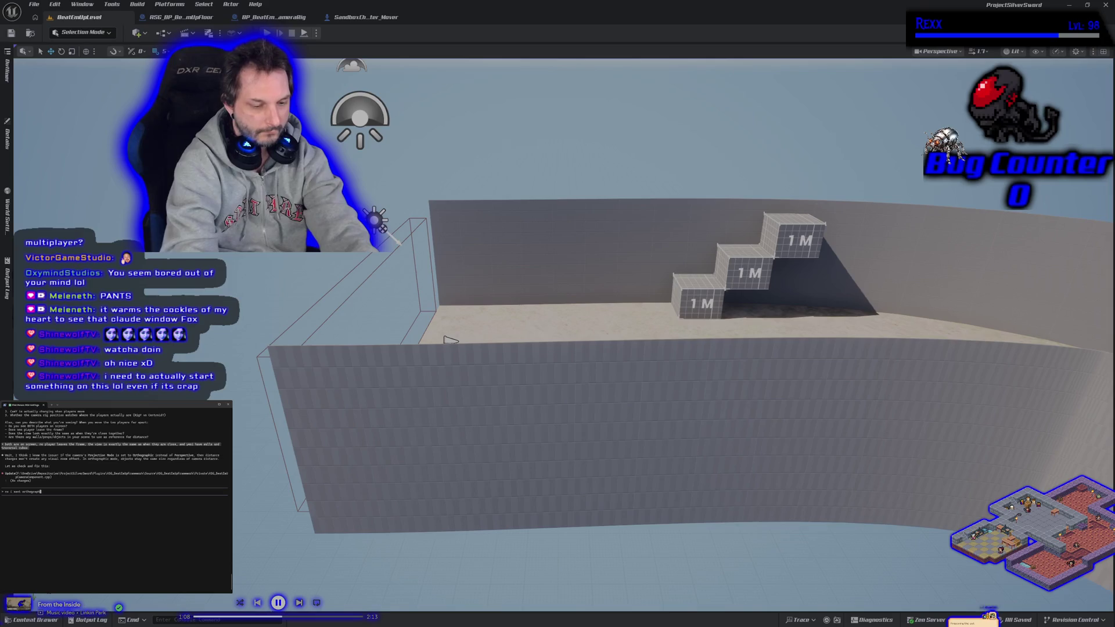
key("Return")
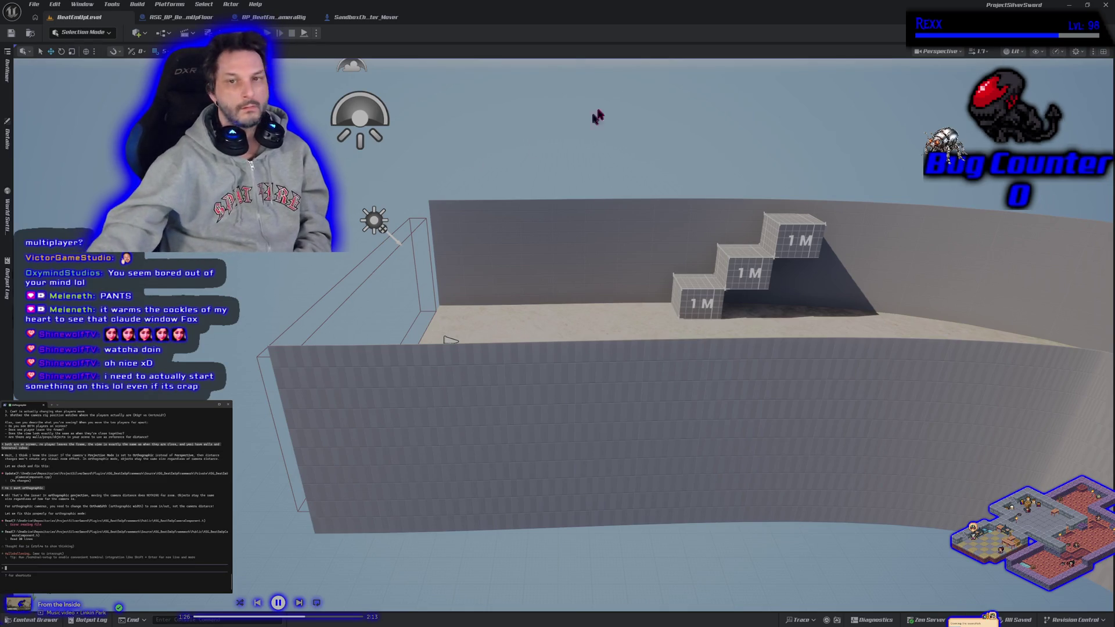
left_click(1105, 5)
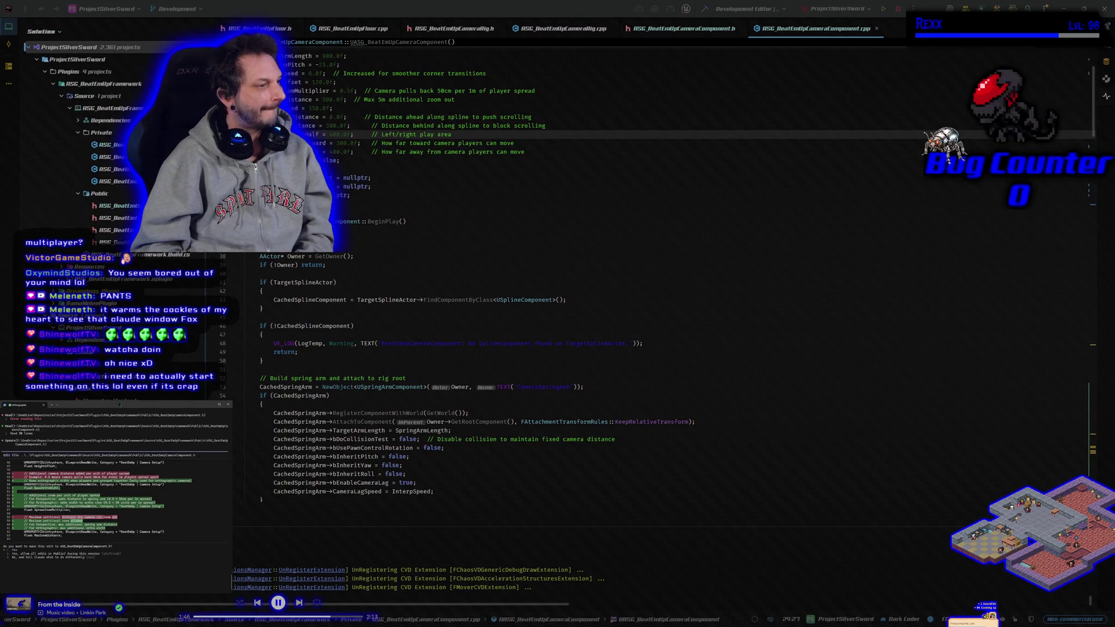
- Reject Claude's settings diff and reply that the orthographic camera work will come later
key("Escape")
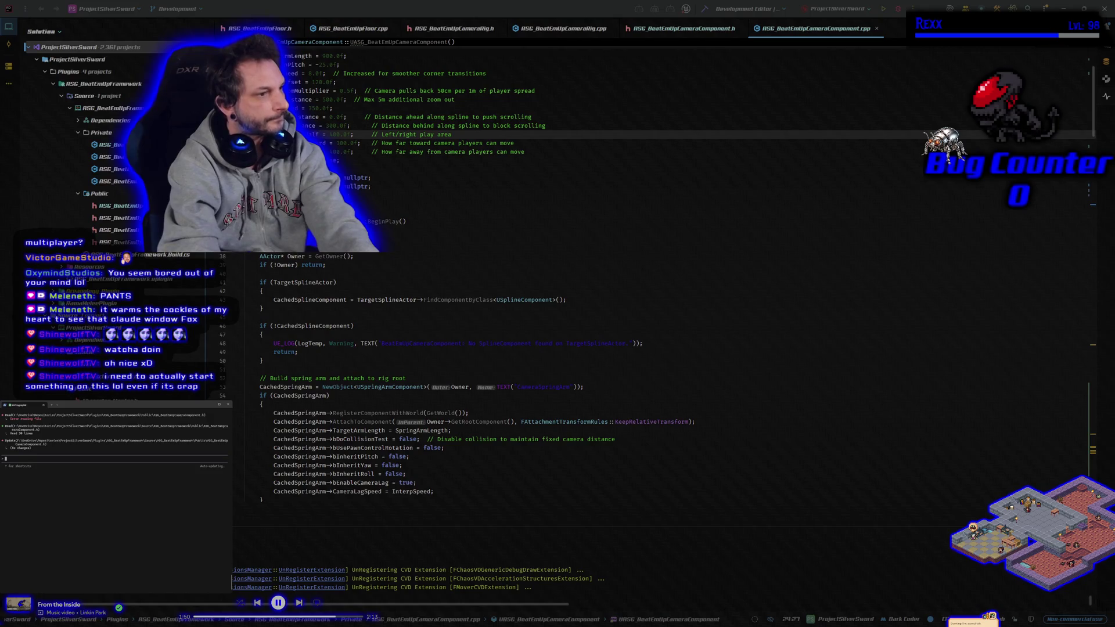
type("1")
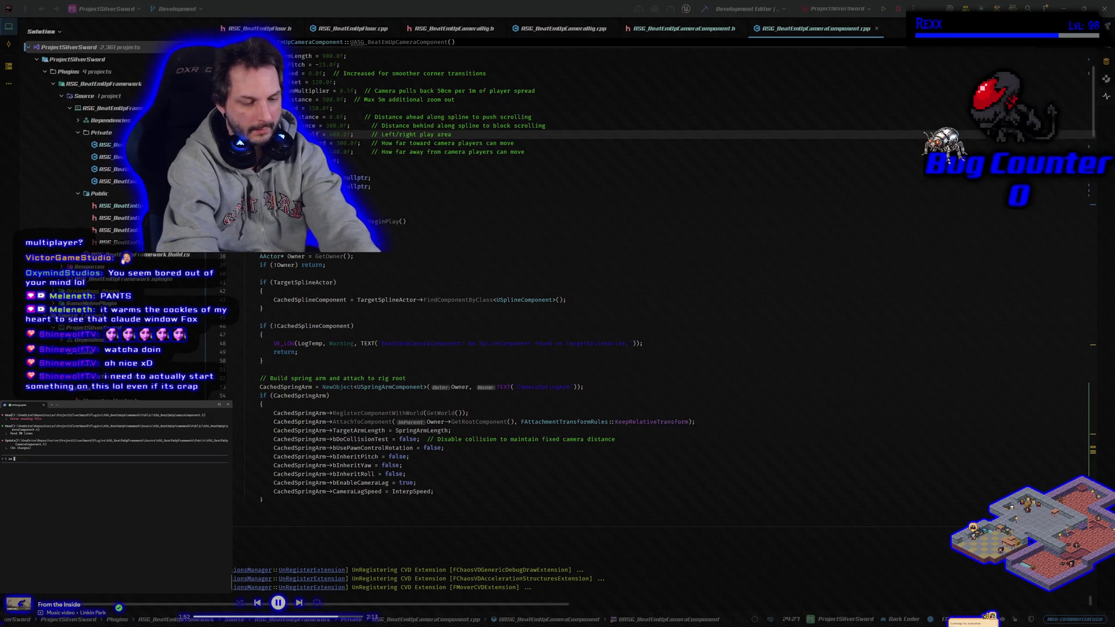
type("going to ")
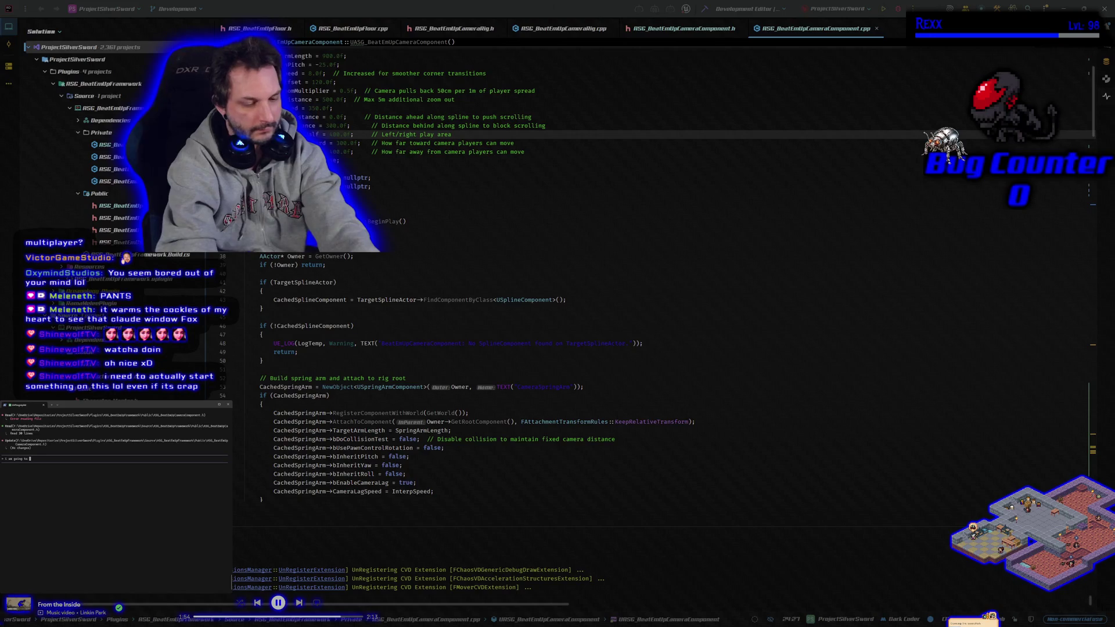
type("do")
type("d tha")
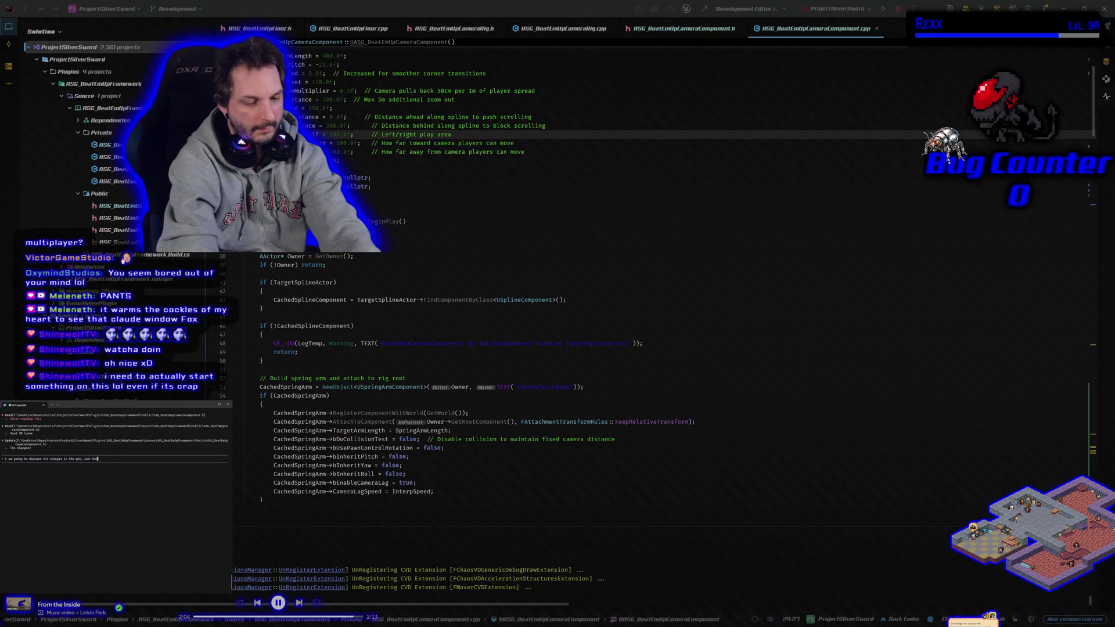
type("en im ready i will ")
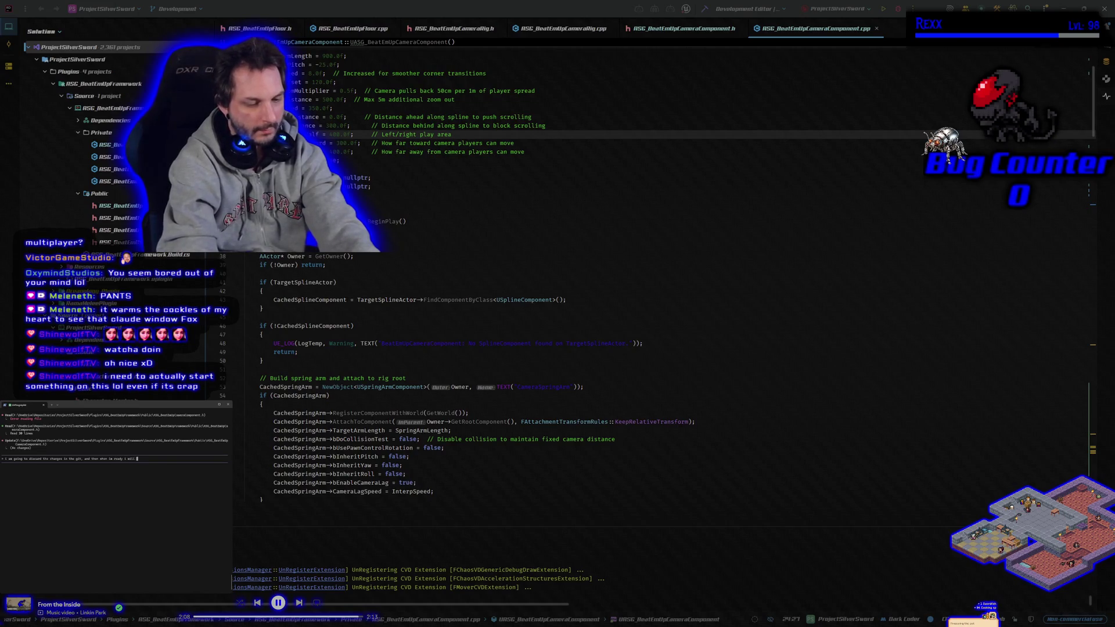
type("have you do the same for")
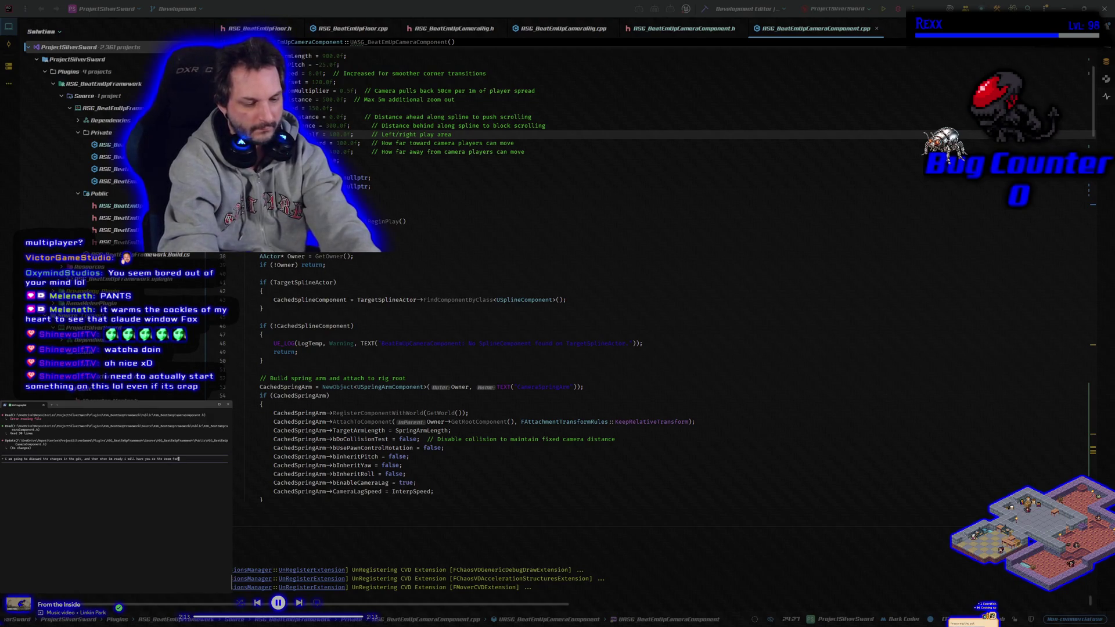
type("an ortho")
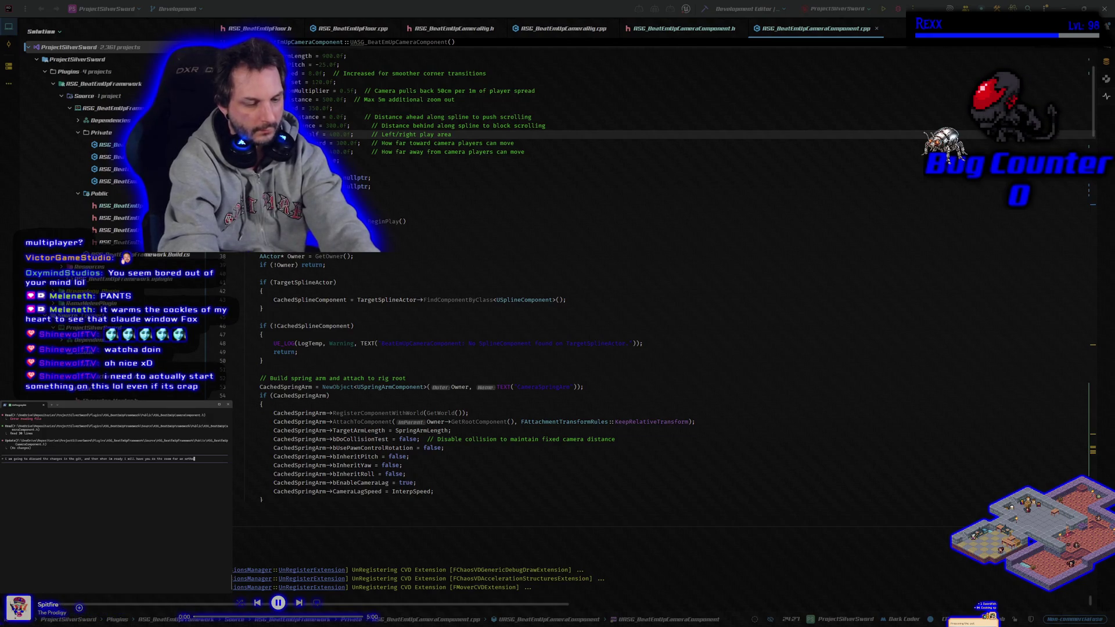
type("graphic camera")
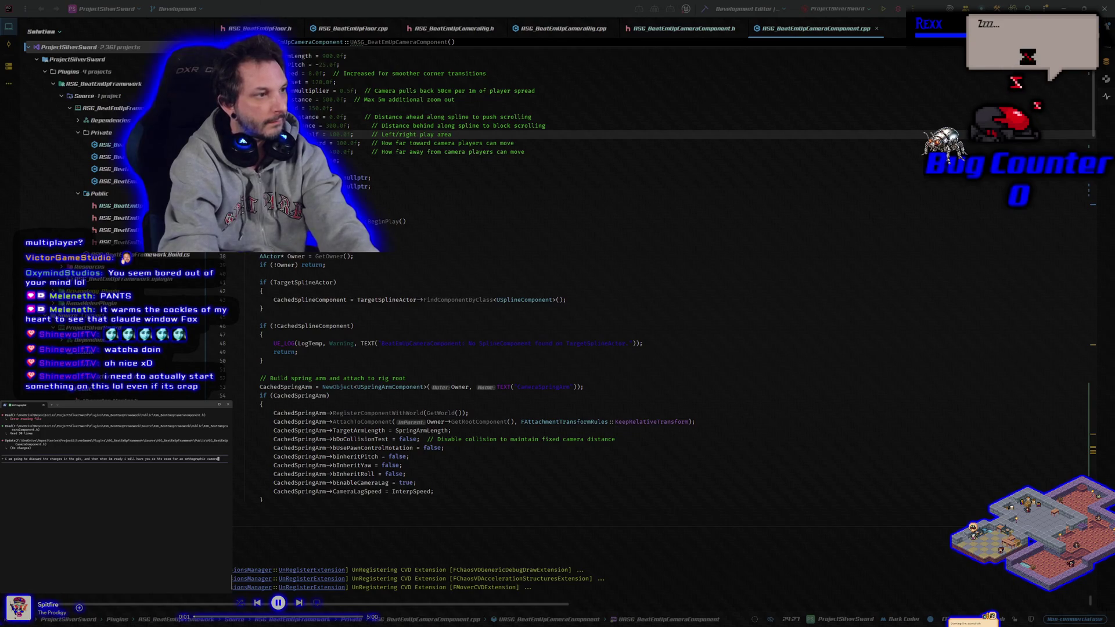
key("Return")
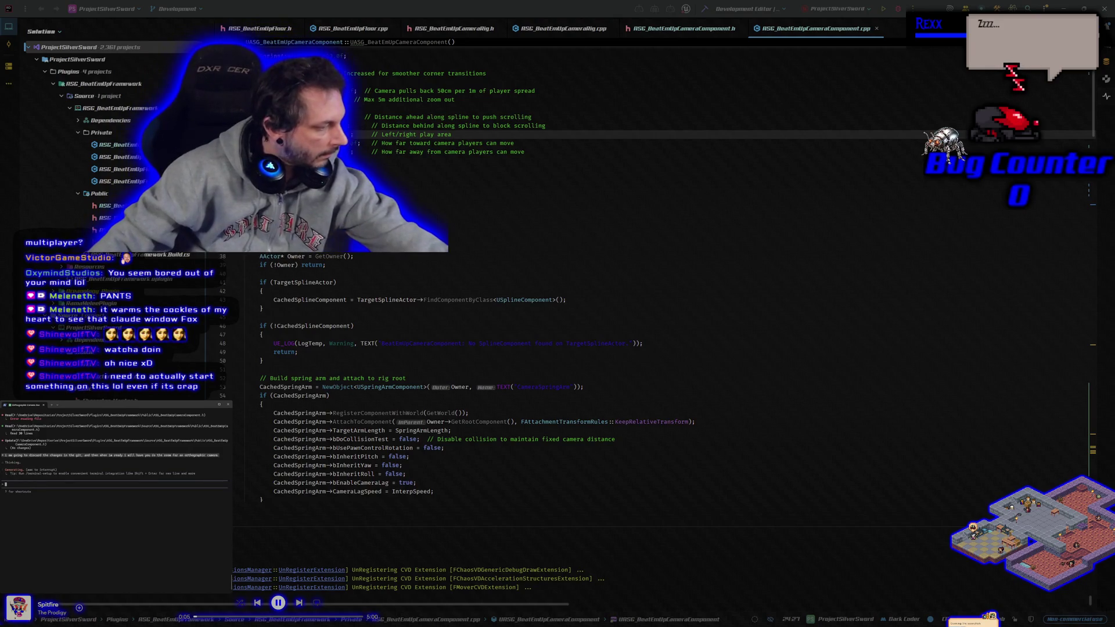
key("alt+Tab")
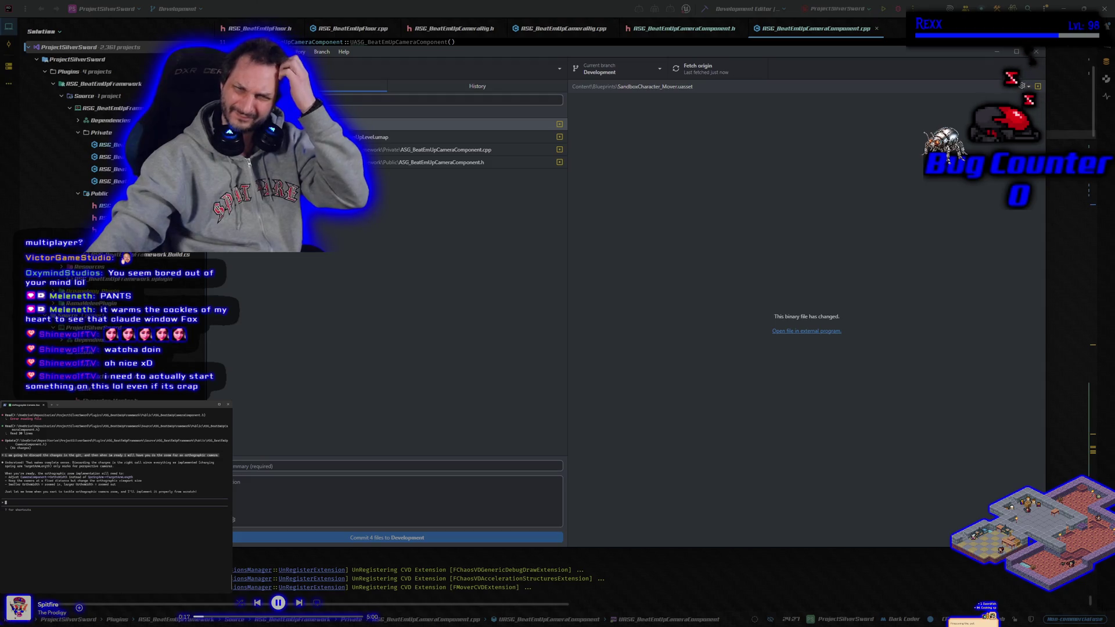
- Review the diffs of the four changed files, including the camera source and binary asset
left_click(339, 151)
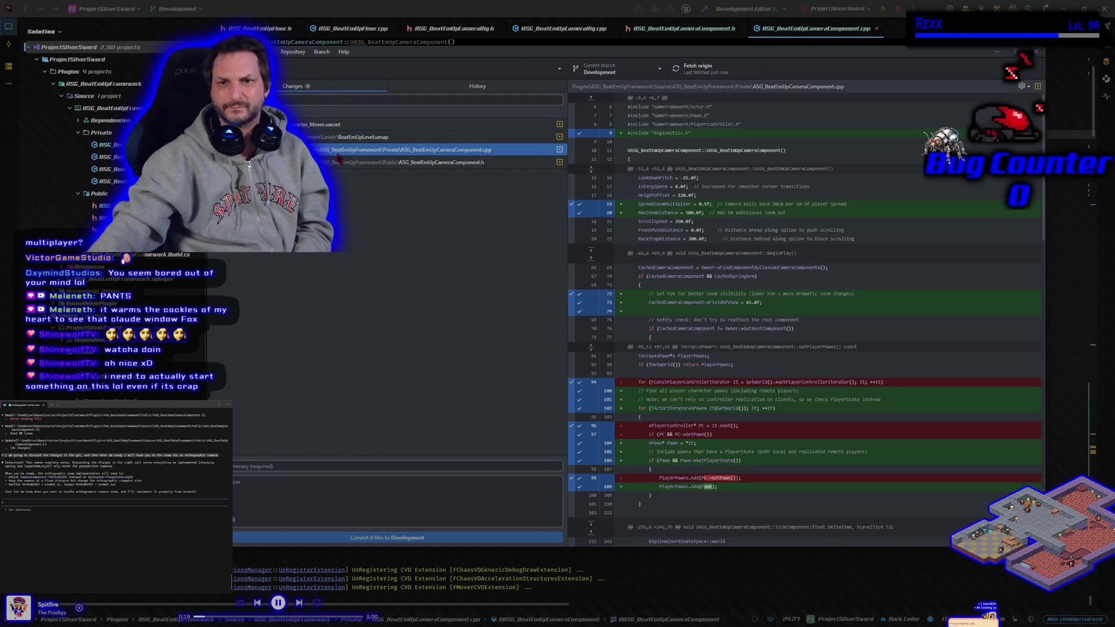
left_click(335, 164)
left_click(330, 140)
left_click(311, 125)
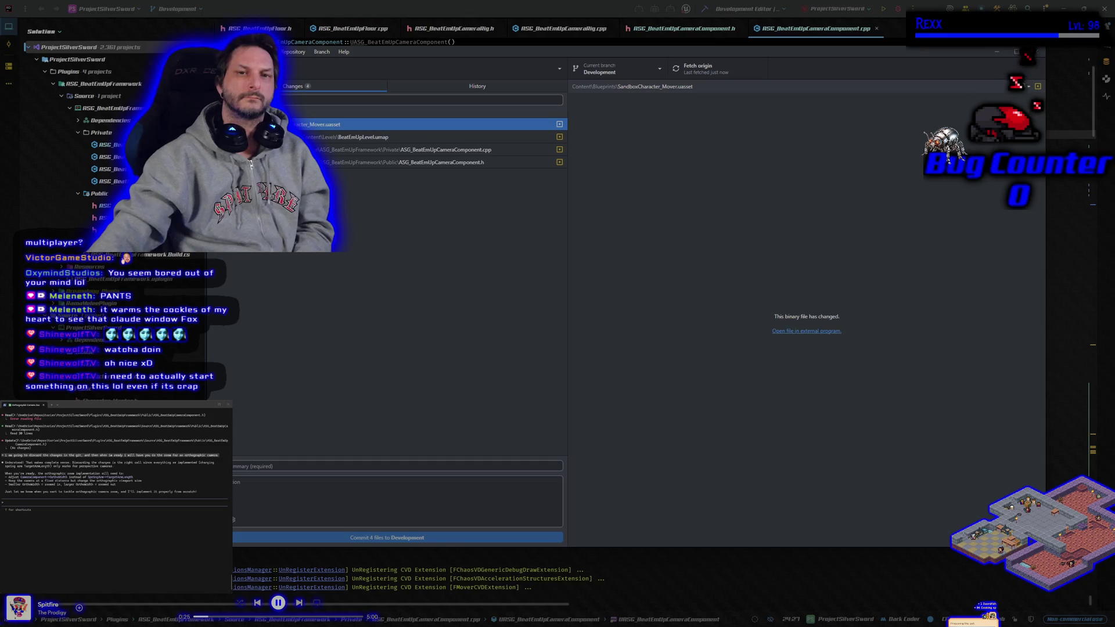
right_click(284, 124)
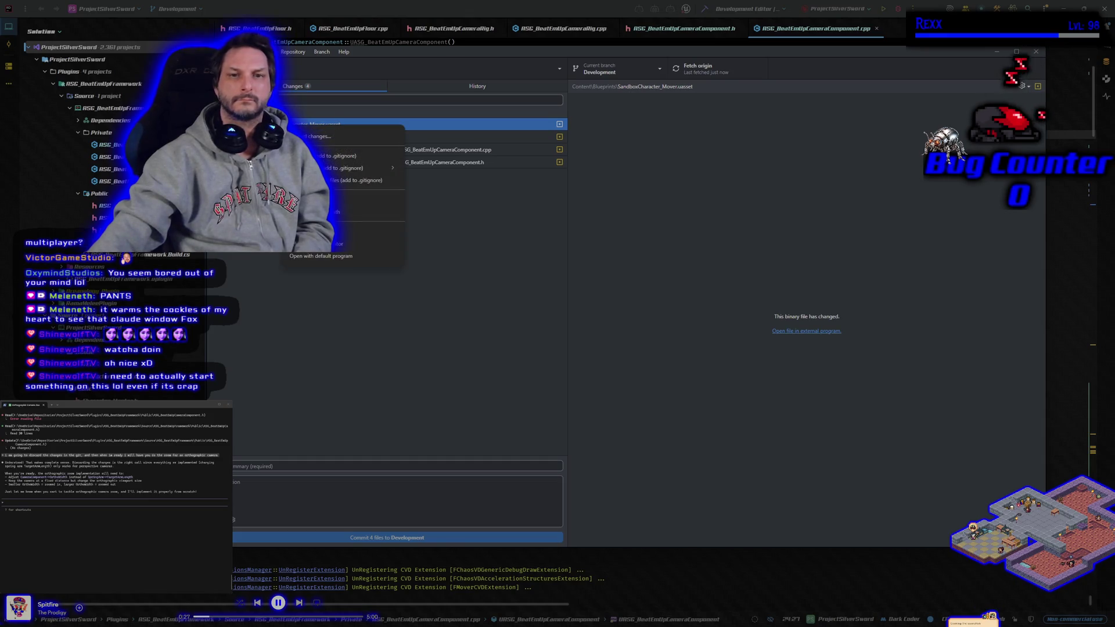
key("Escape")
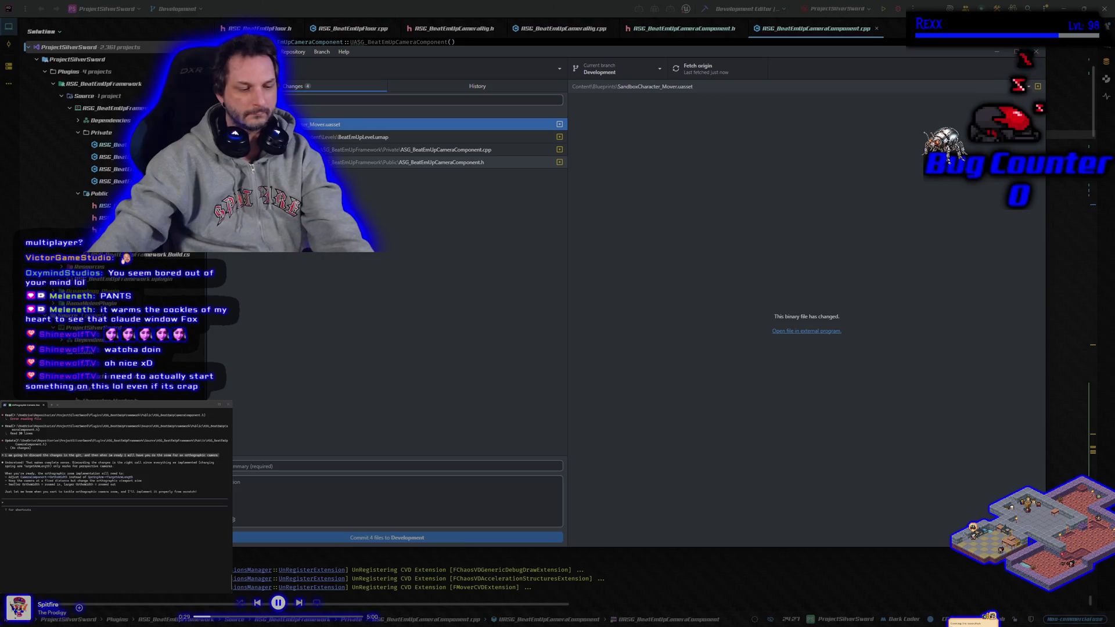
- Select all four changed files and discard them, confirming Discard all changes
key("ctrl+a")
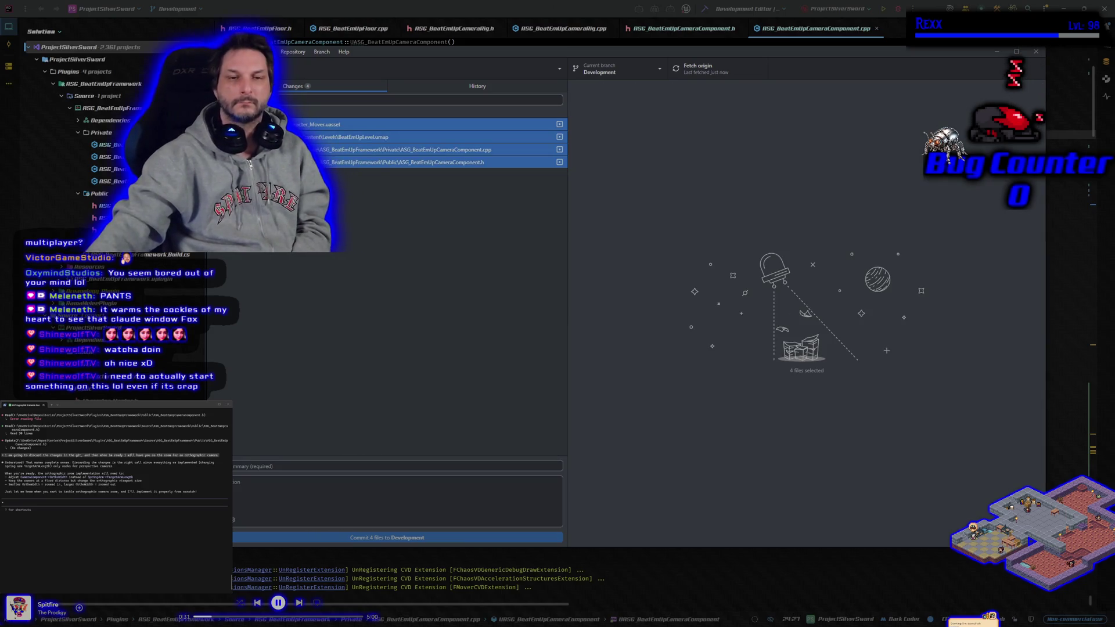
right_click(267, 169)
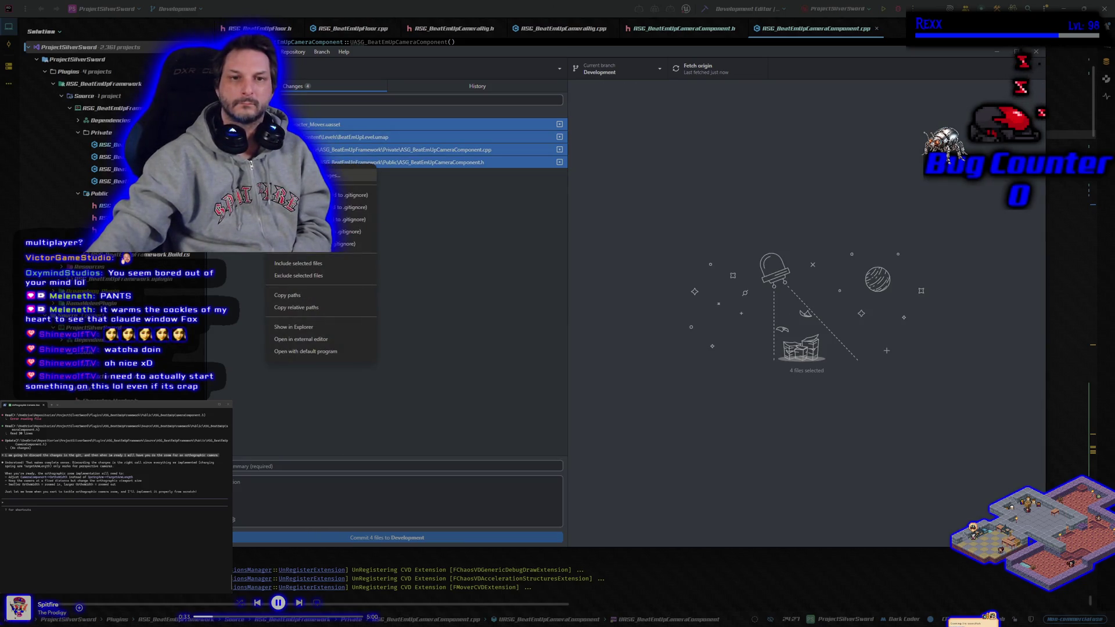
left_click(302, 174)
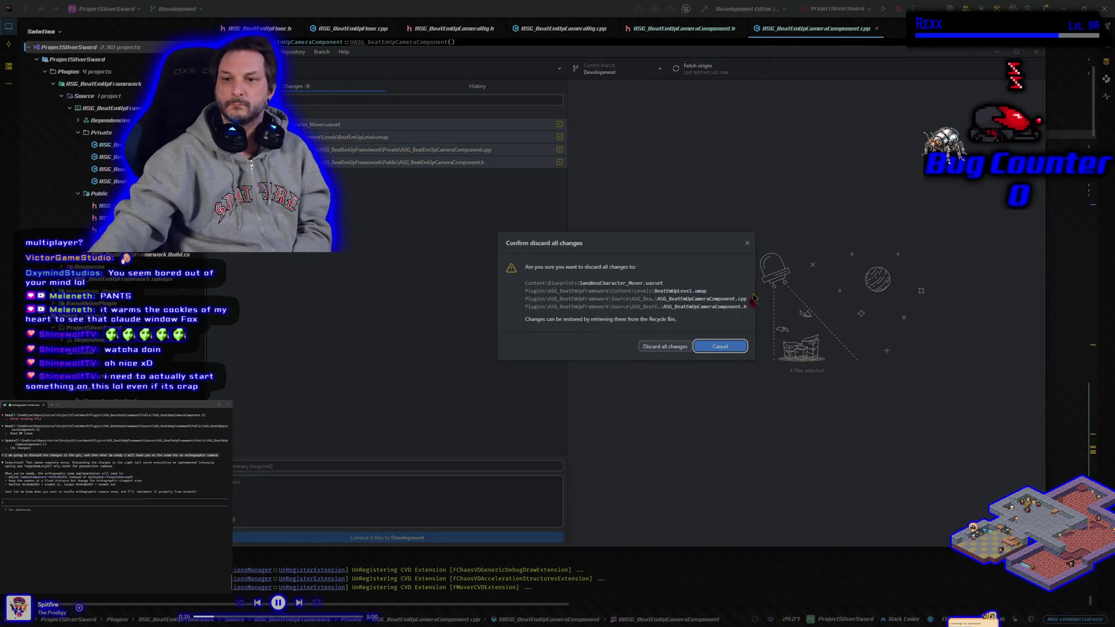
left_click(678, 348)
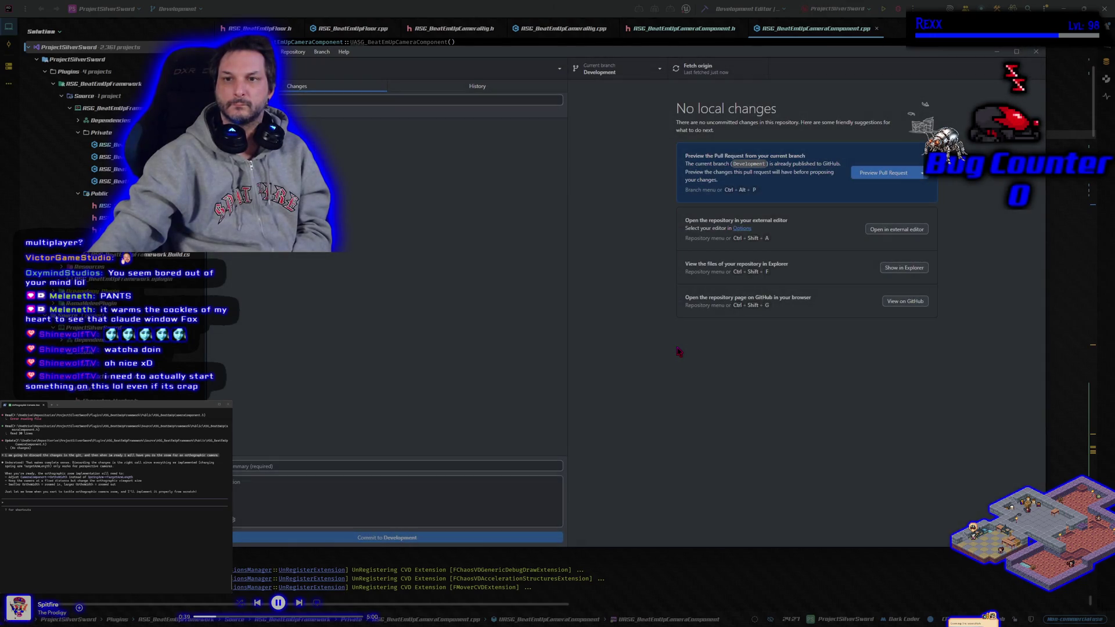
left_click(700, 18)
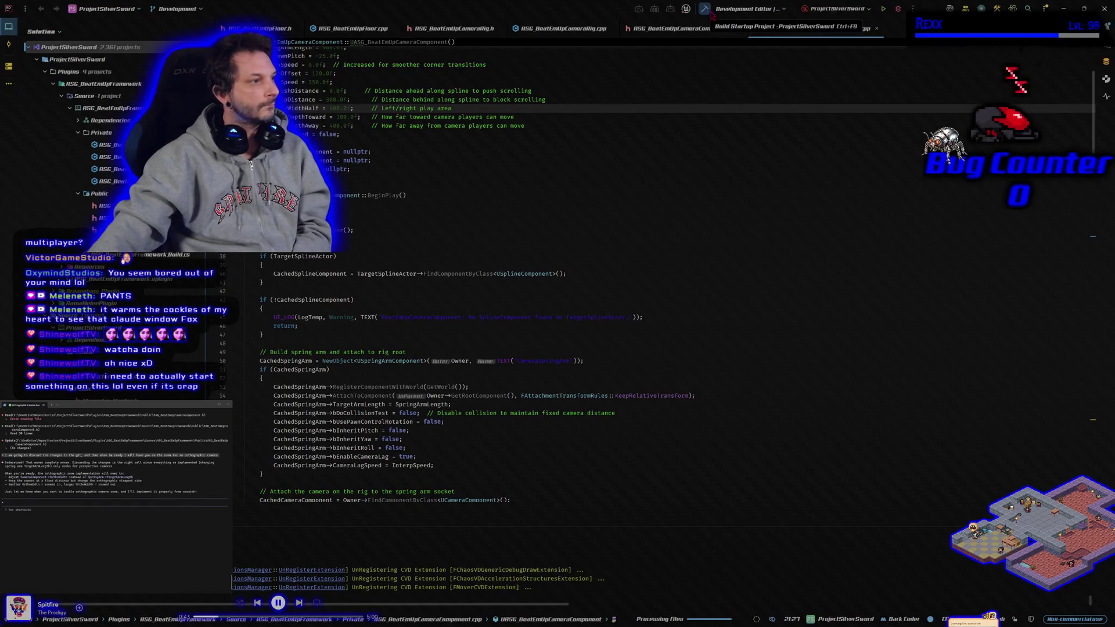
- Build the startup project twice until ProjectSilverSword succeeds in 11.60 seconds
left_click(704, 9)
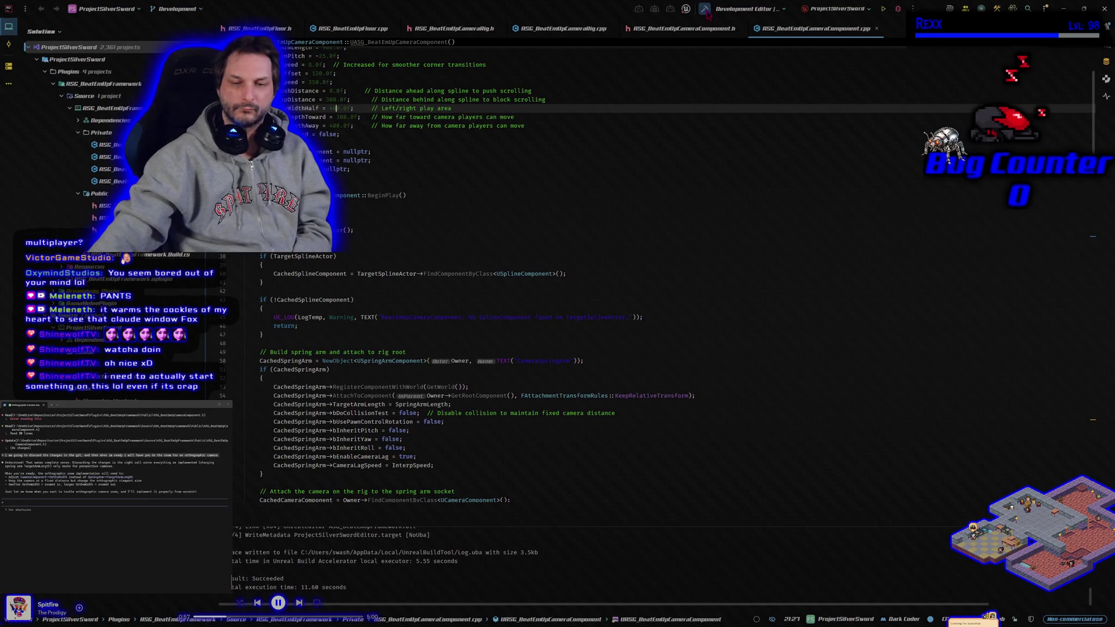
left_click(706, 11)
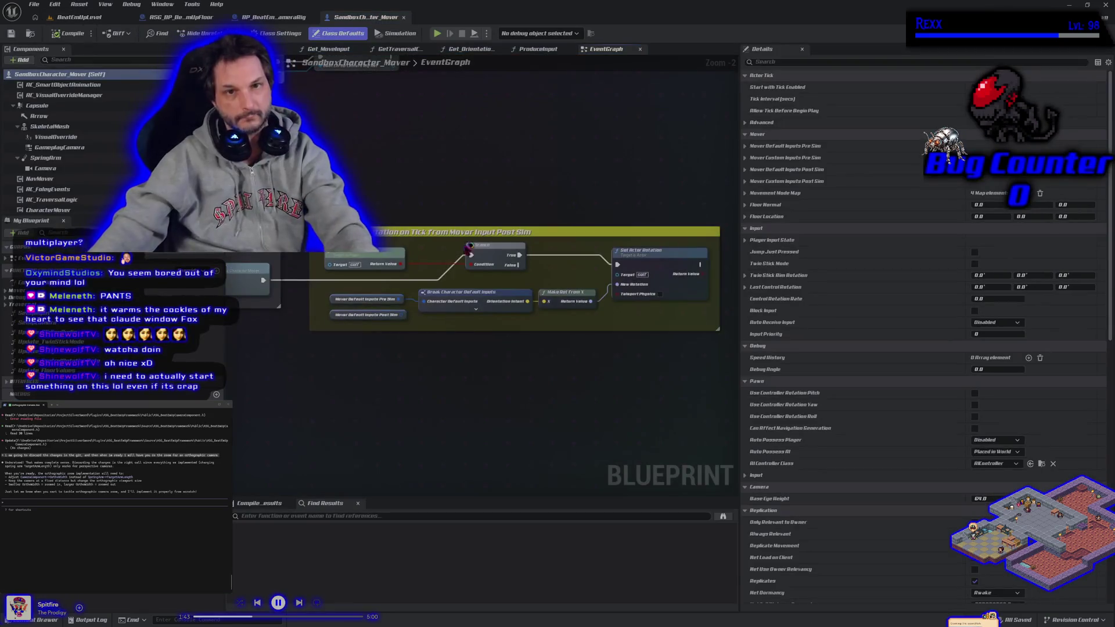
- Rename the rotation comment from Post to 'Pre Sim if locally controlled' with a bracketed note
left_click(527, 235)
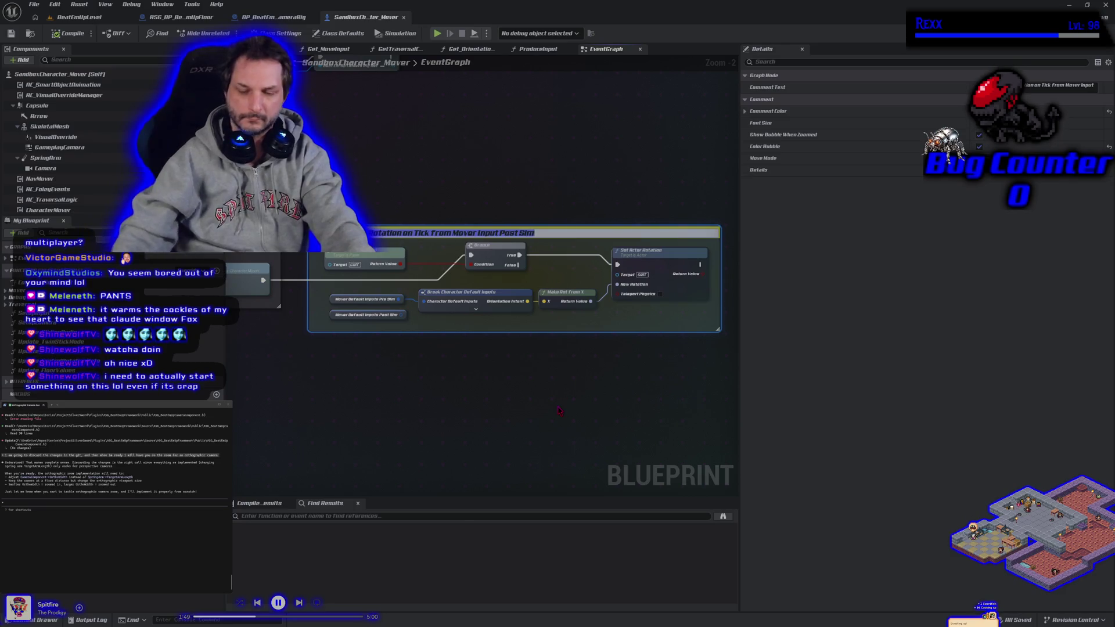
key("F2")
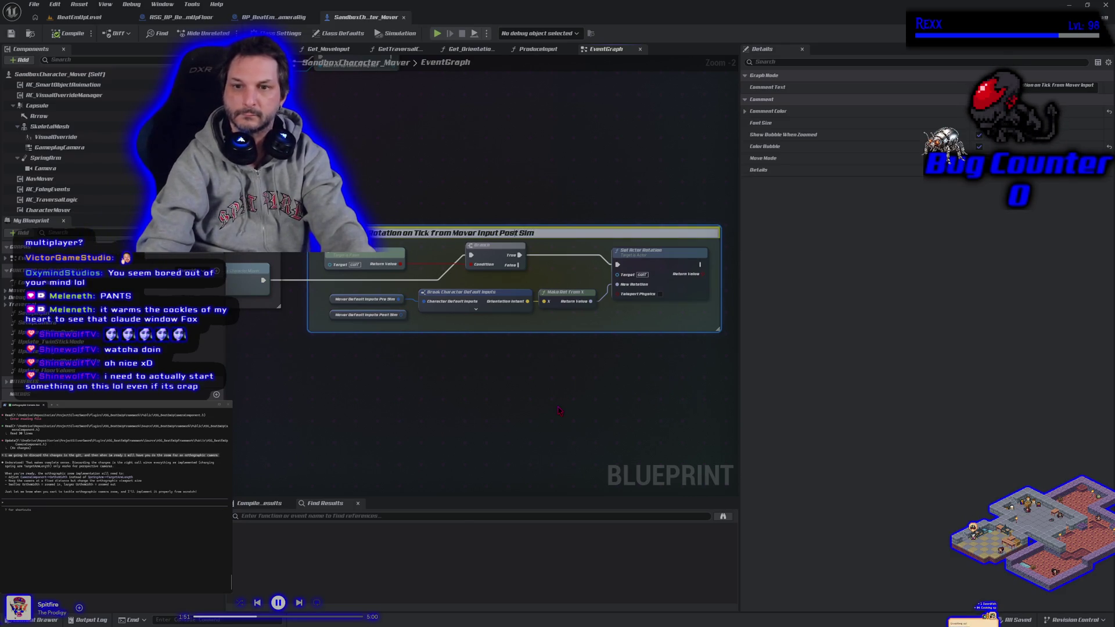
key("BackSpace")
key("BackSpace")
key("BackSpace")
type("Pre Sim")
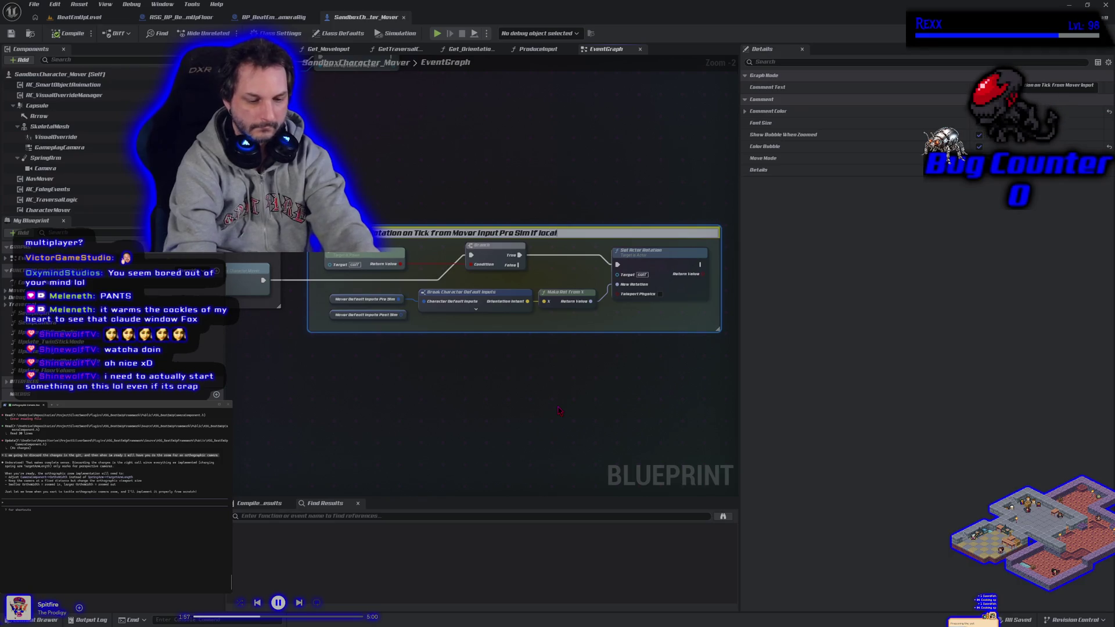
type("ontrolled. [")
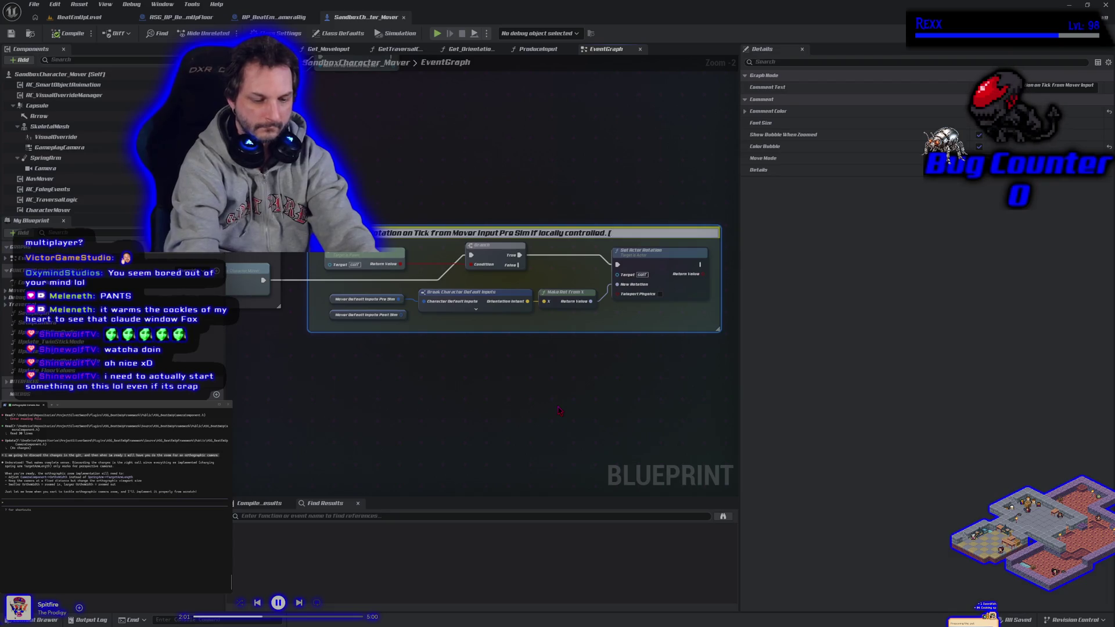
type("should be post sim")
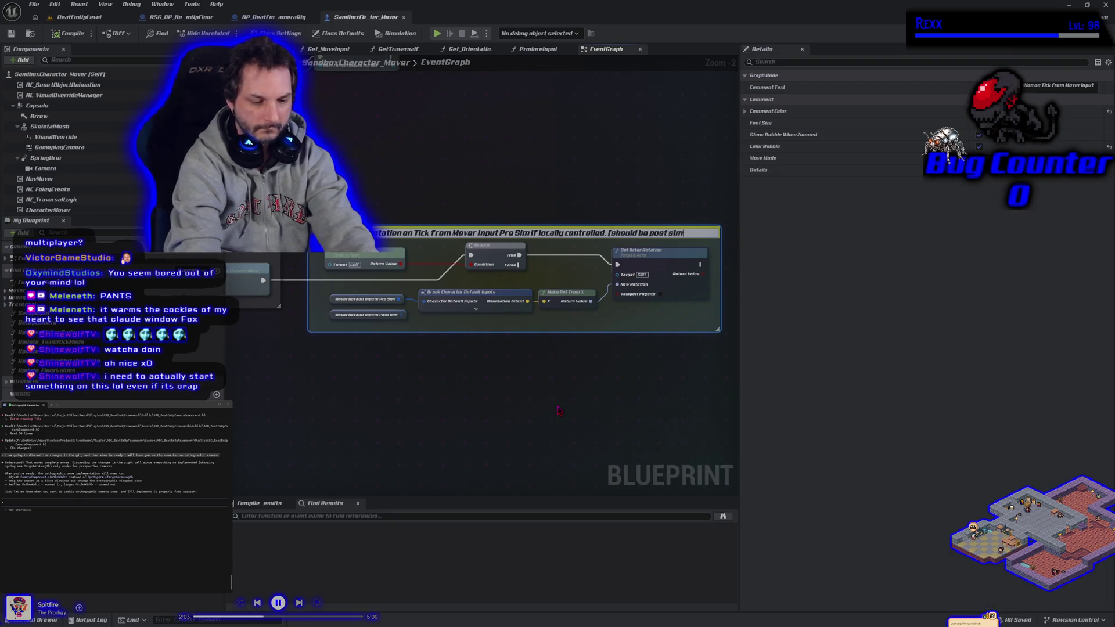
type("]")
key("Return")
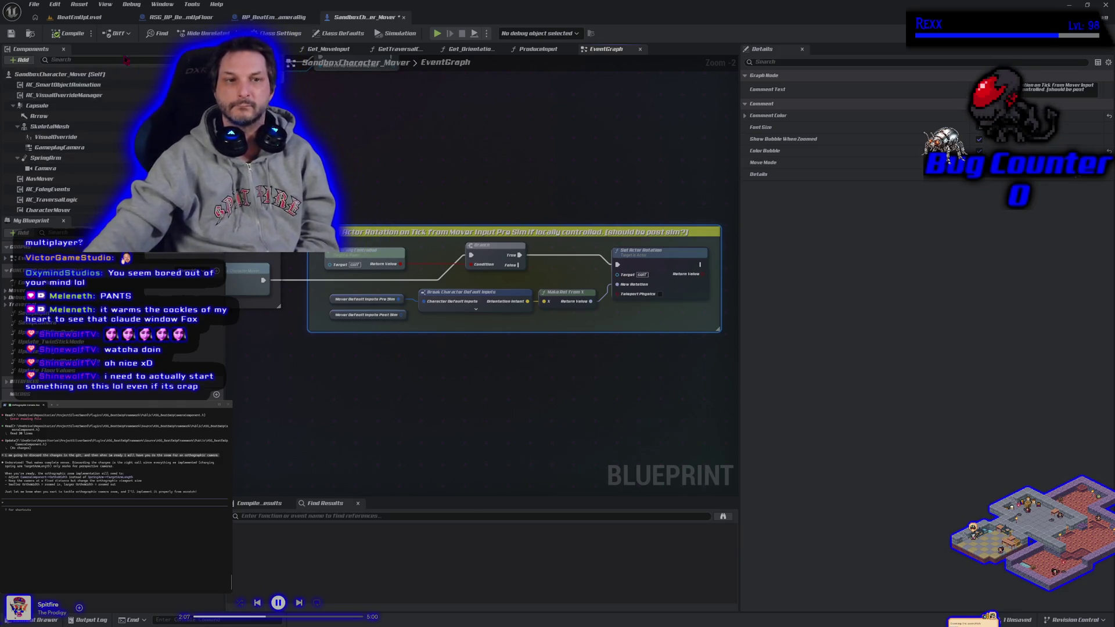
- Reword the comment's bracketed note to '[would post sim be better?]'
double_click(678, 232)
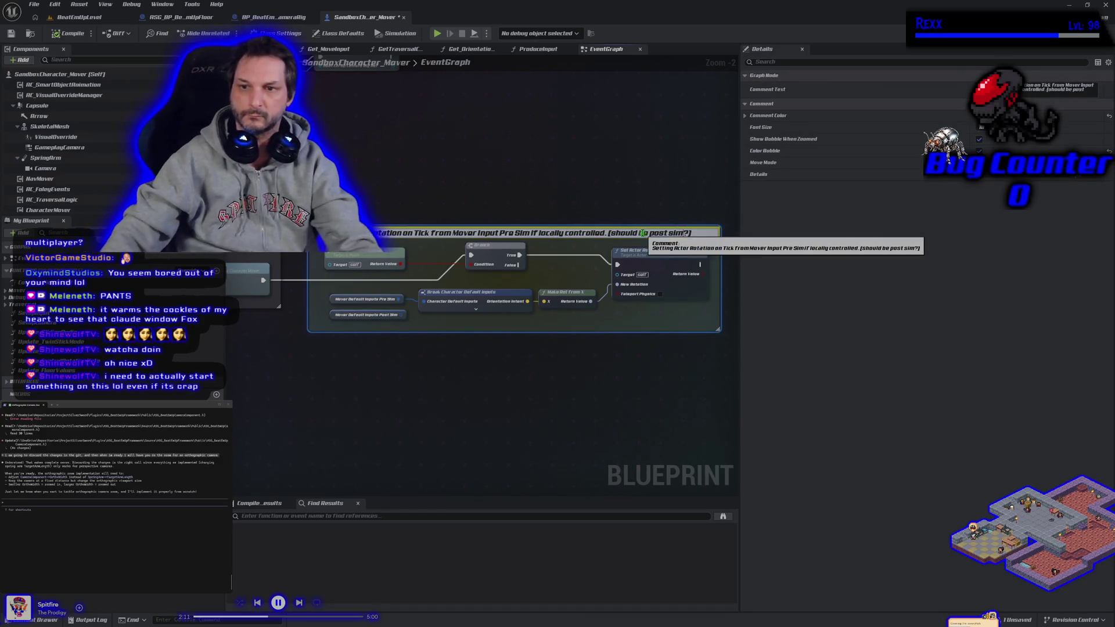
key("BackSpace")
key("BackSpace")
type("be")
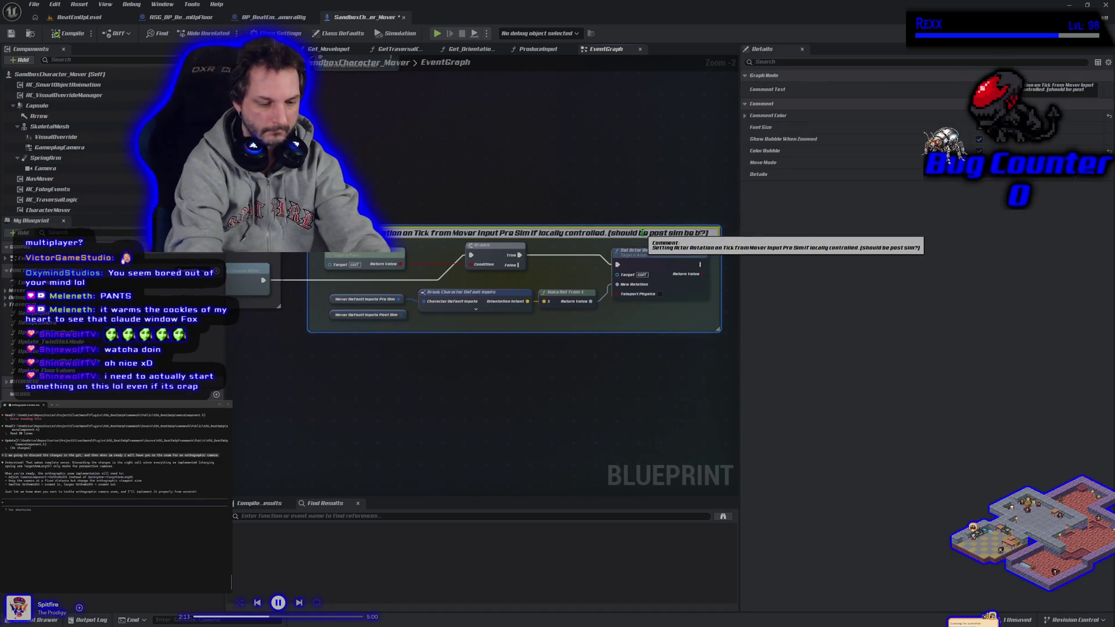
type("bo")
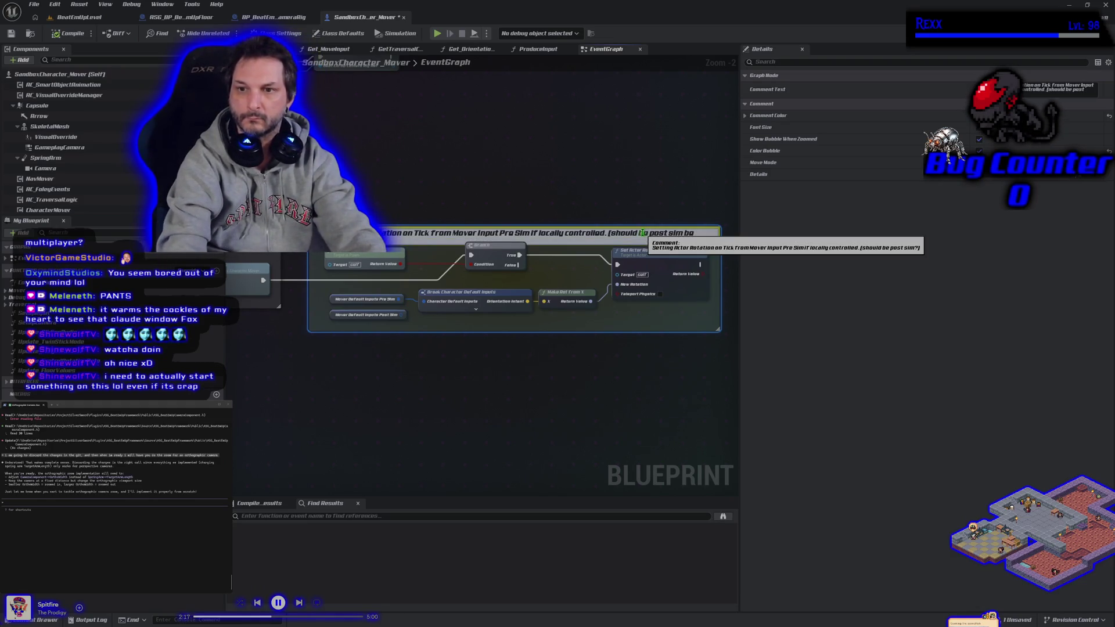
type(" better?)")
left_click(644, 232)
key("BackSpace")
key("BackSpace")
key("BackSpace")
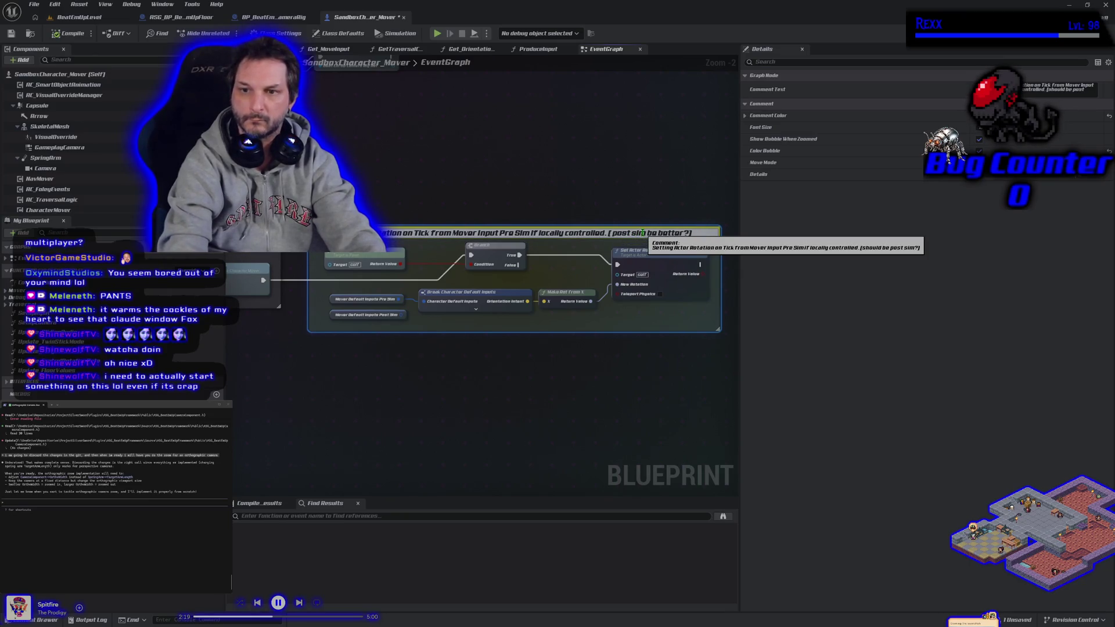
type("would")
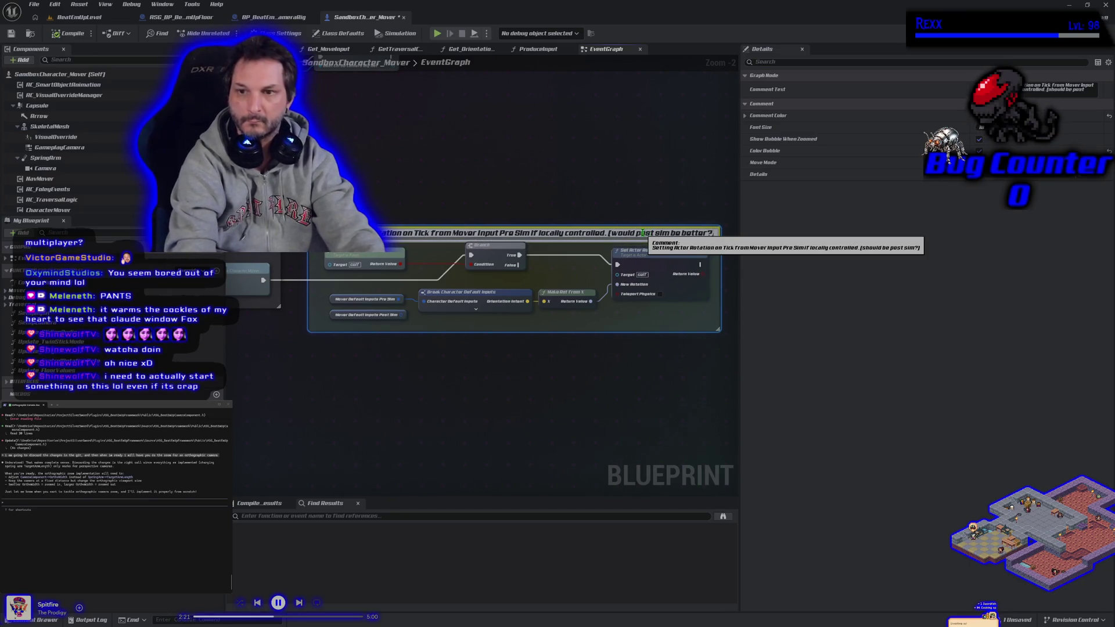
key("Return")
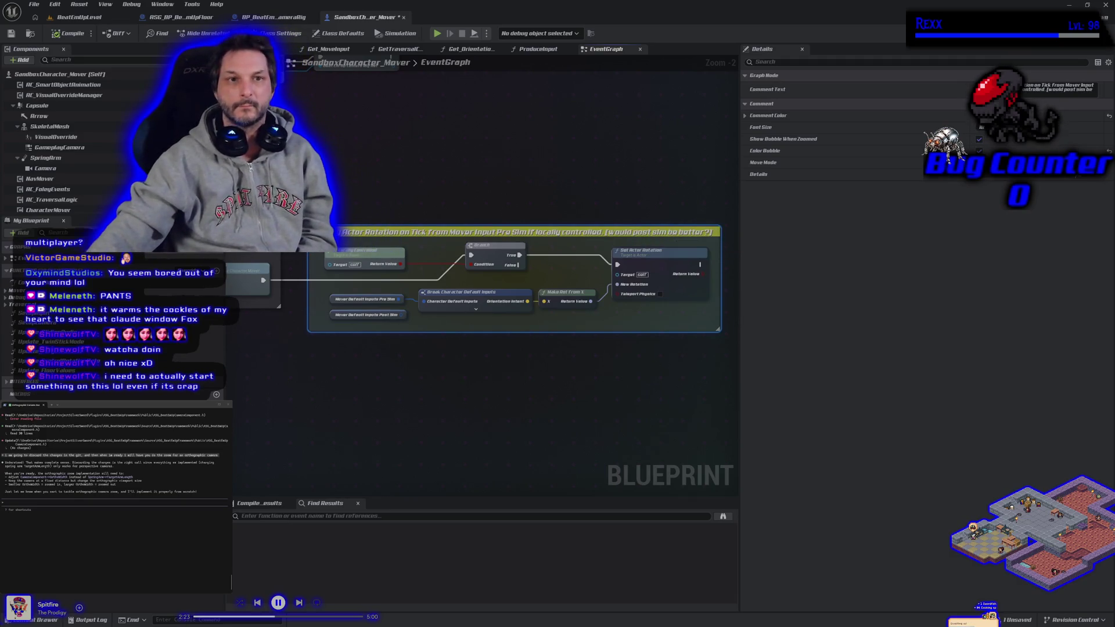
- Save all assets with File > Save All and show the BeatEmUpLevel level
left_click(35, 5)
left_click(54, 60)
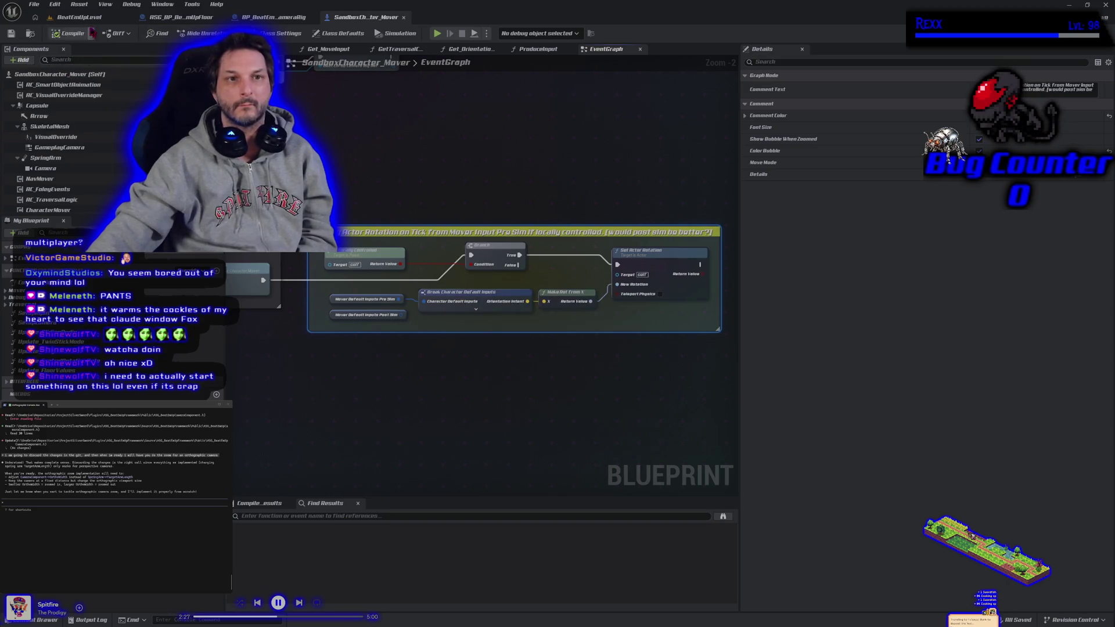
left_click(94, 22)
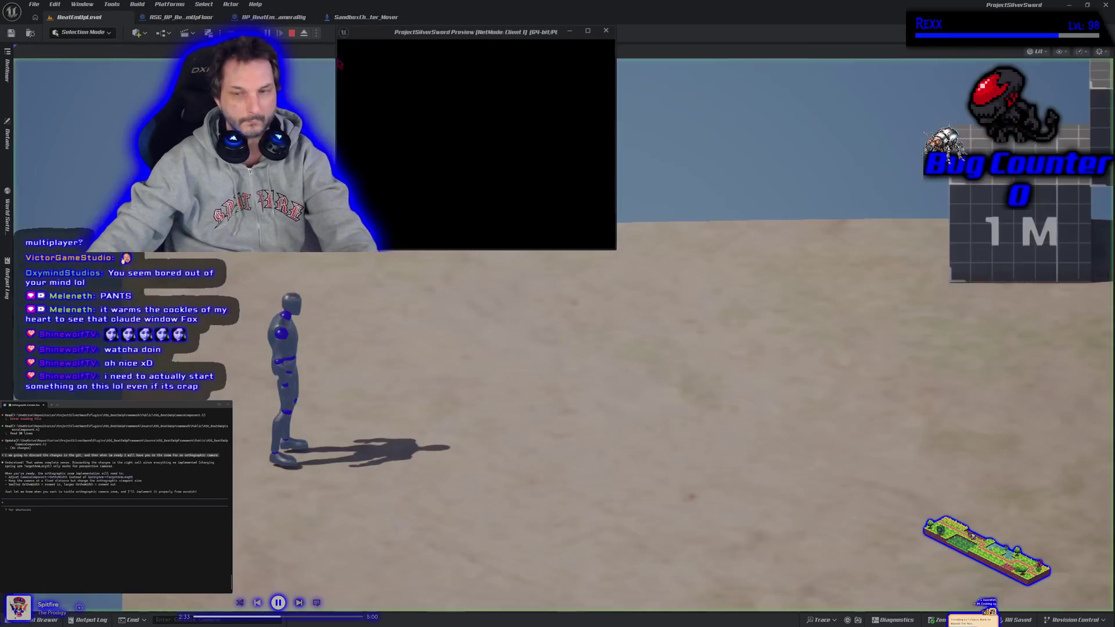
- In the play session, run the mannequin right and jump it onto the lower 1M block
key("d")
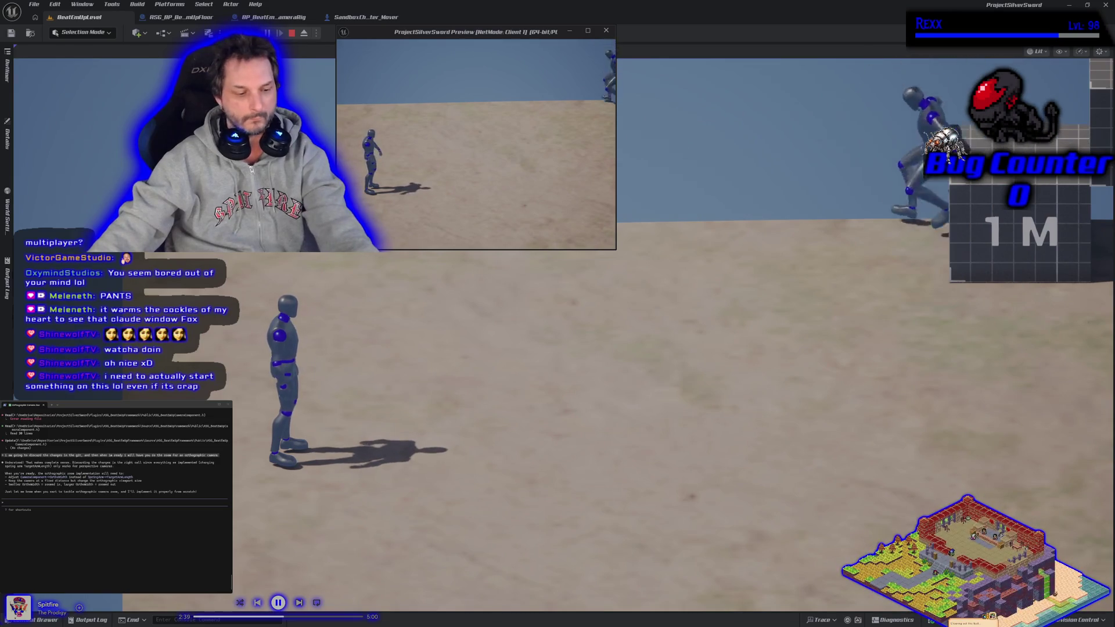
left_click(416, 284)
key("d")
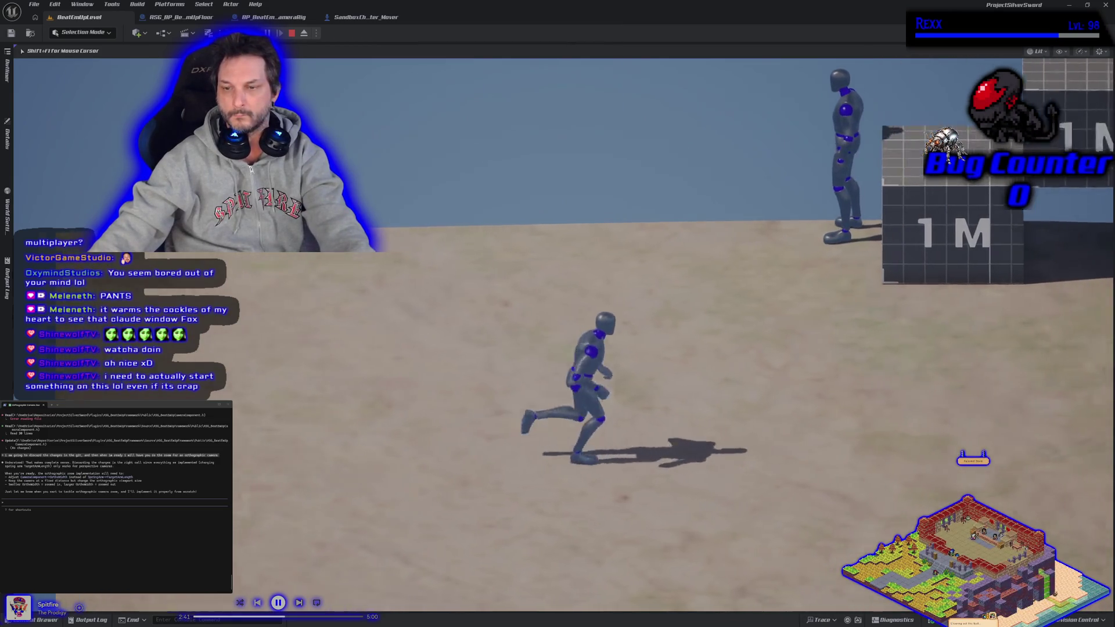
key("w")
key("space")
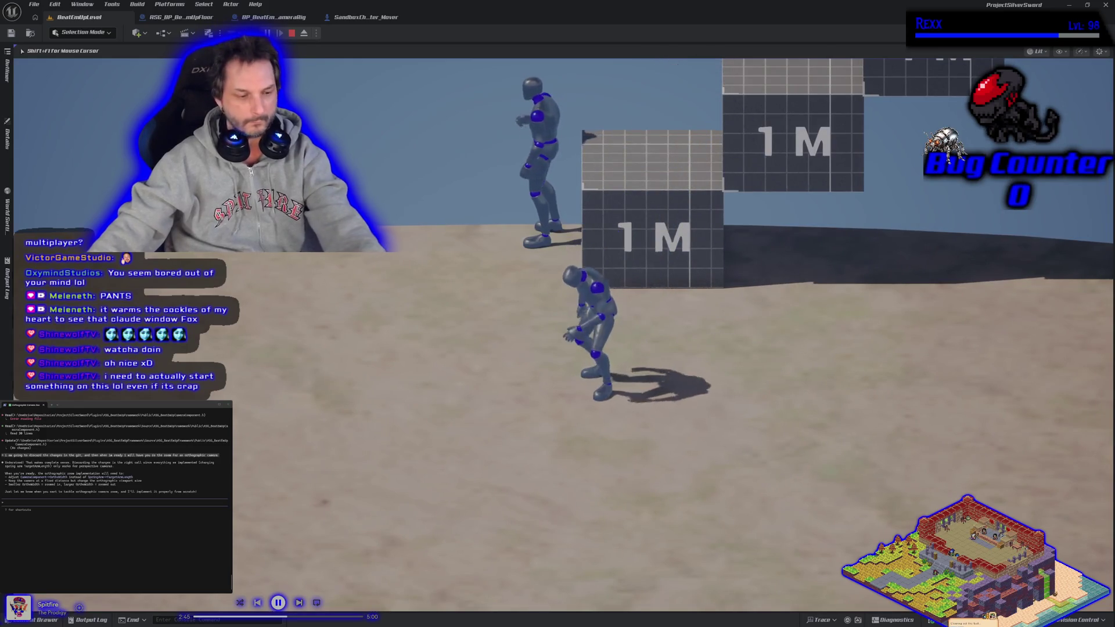
- Stop the play session and orbit the viewport up over the near wall toward the stairs
key("Escape")
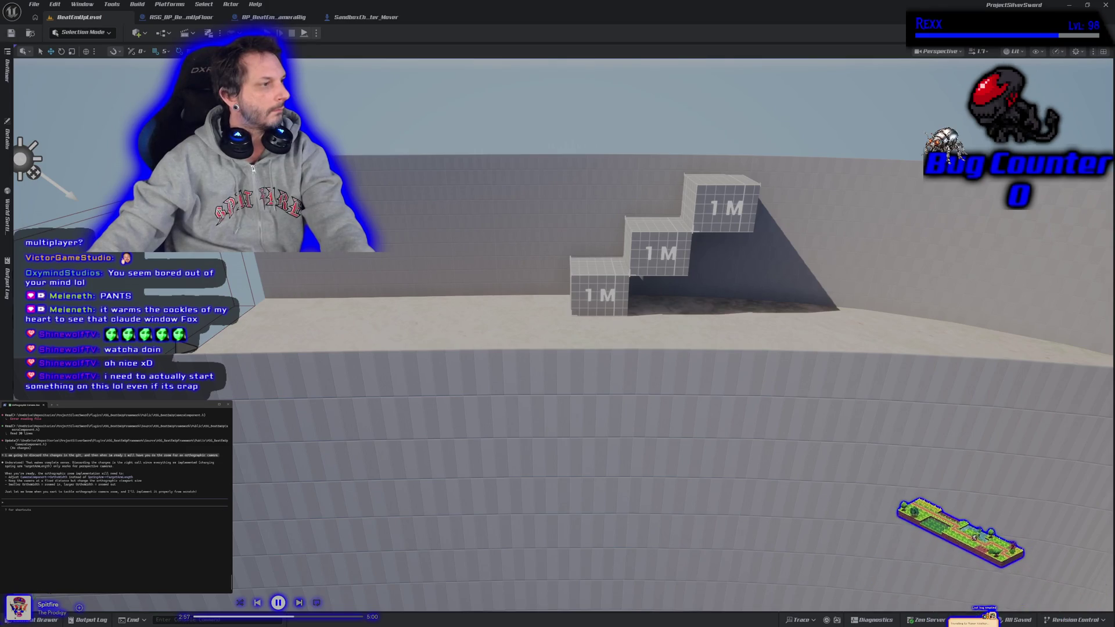
left_click_drag(350, 304, 350, 345)
left_click_drag(472, 303, 471, 307)
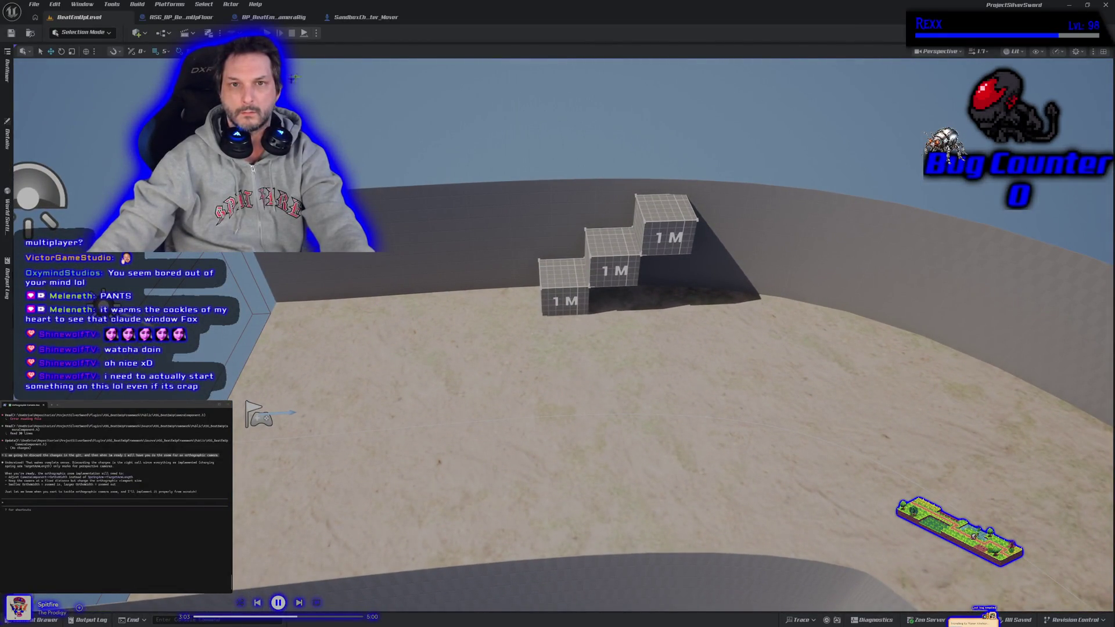
left_click(383, 18)
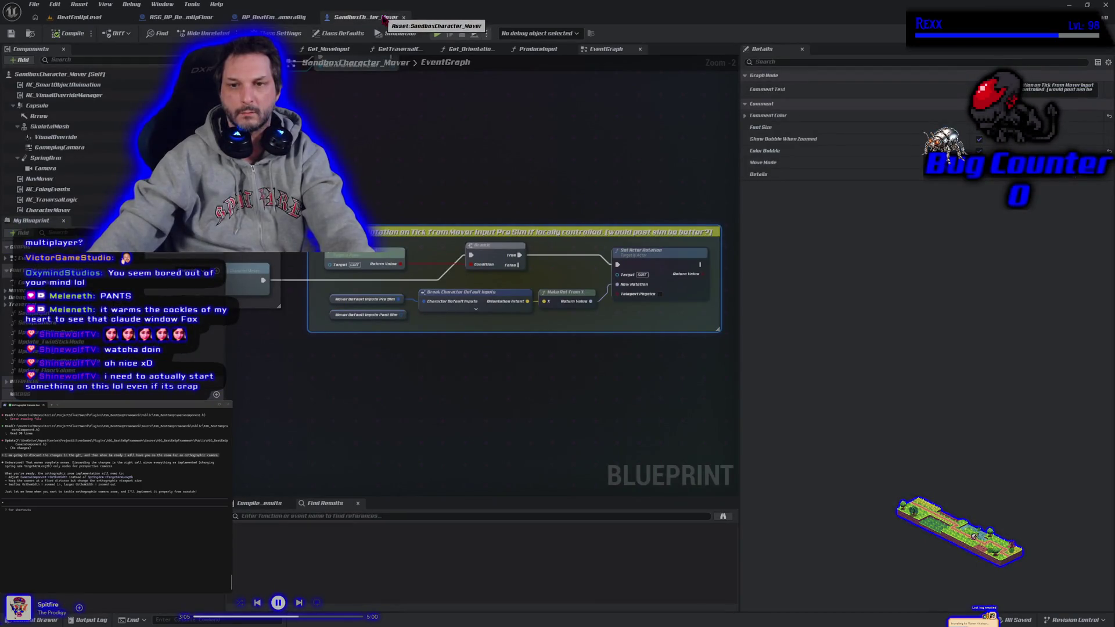
left_click(328, 48)
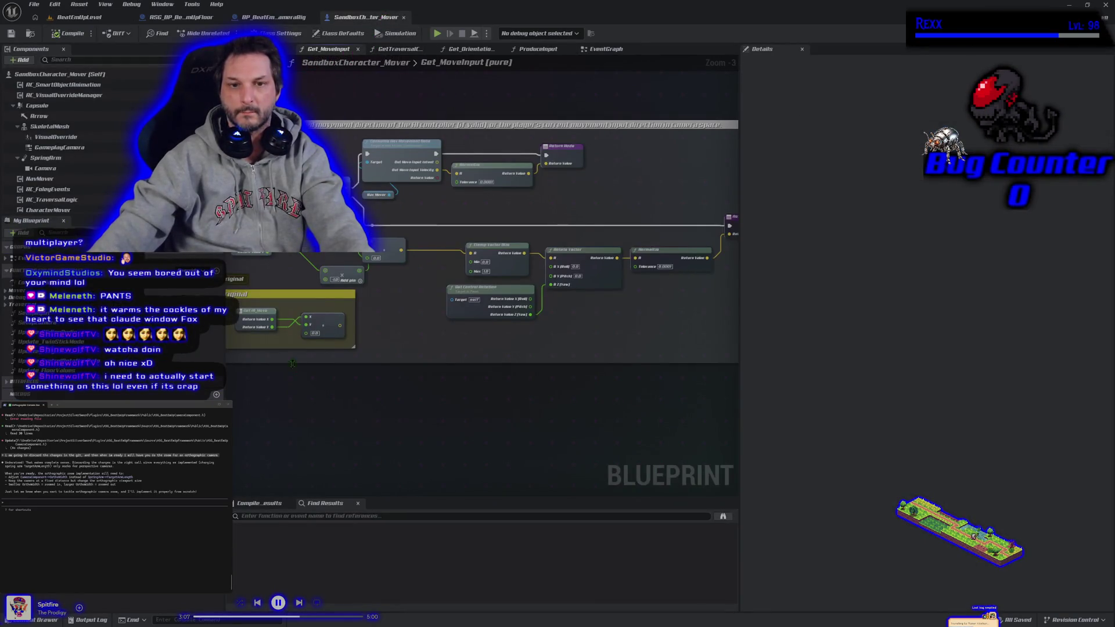
left_click_drag(292, 362, 358, 356)
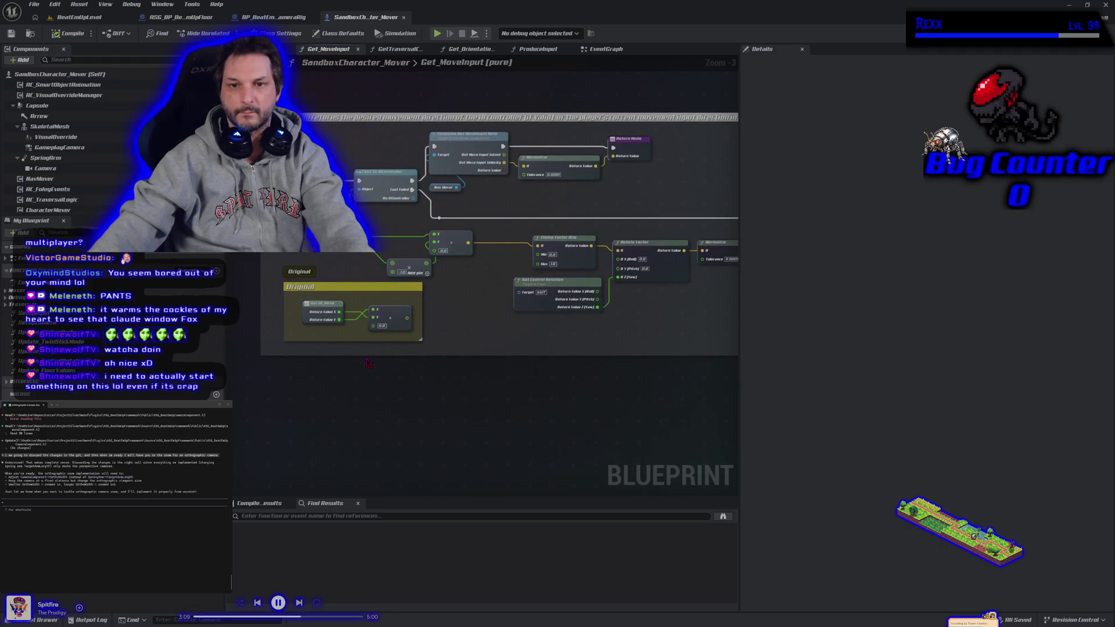
left_click_drag(412, 269, 389, 259)
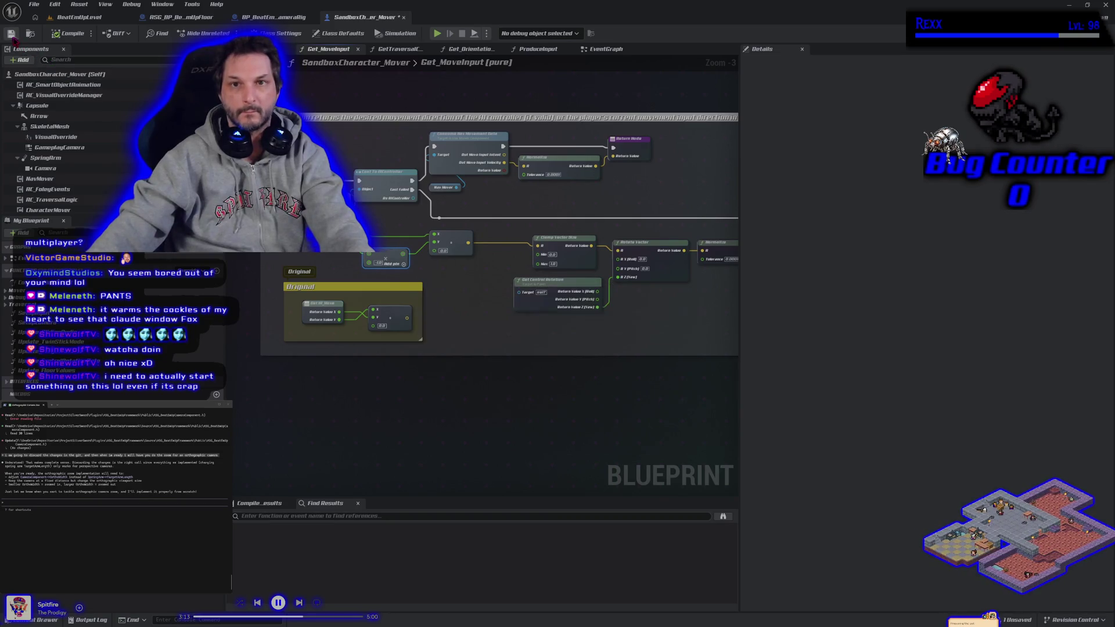
left_click(401, 49)
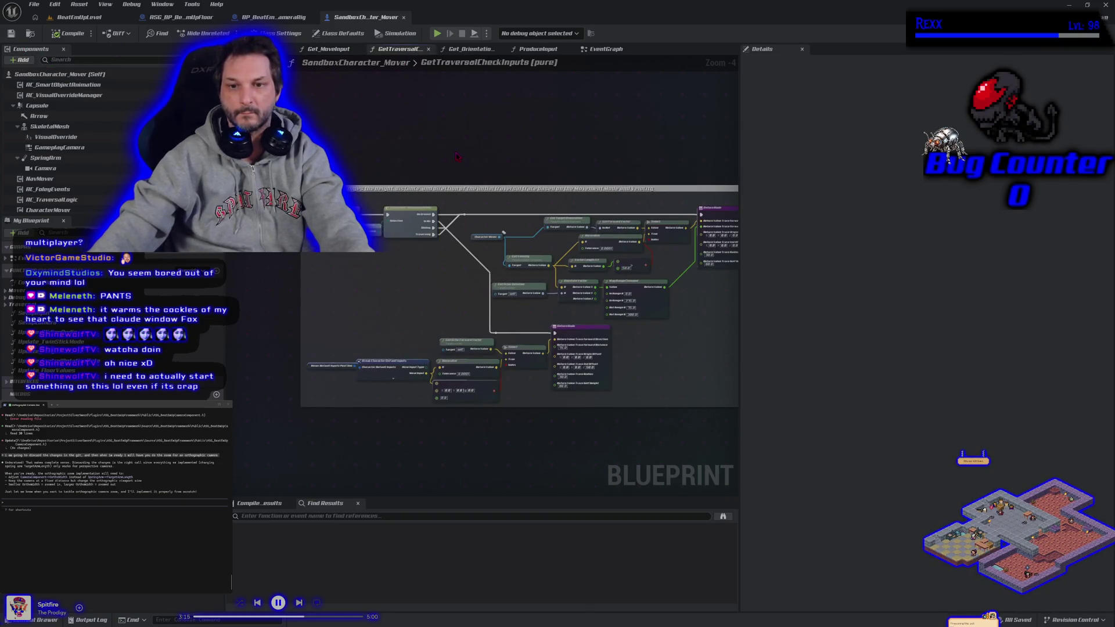
left_click(465, 49)
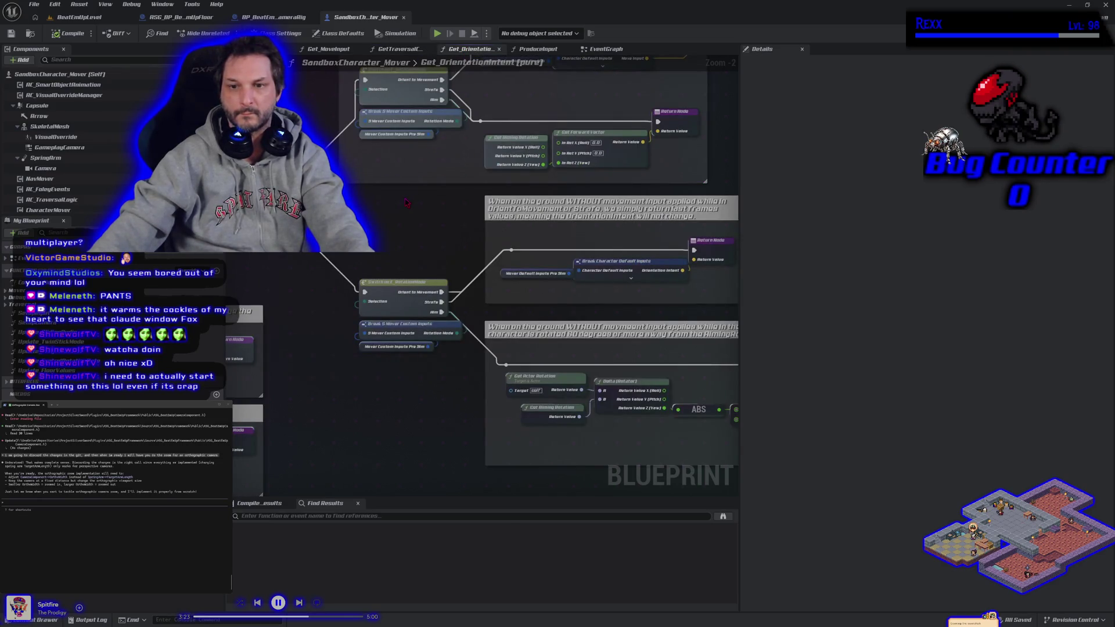
scroll(406, 202, "down", 3)
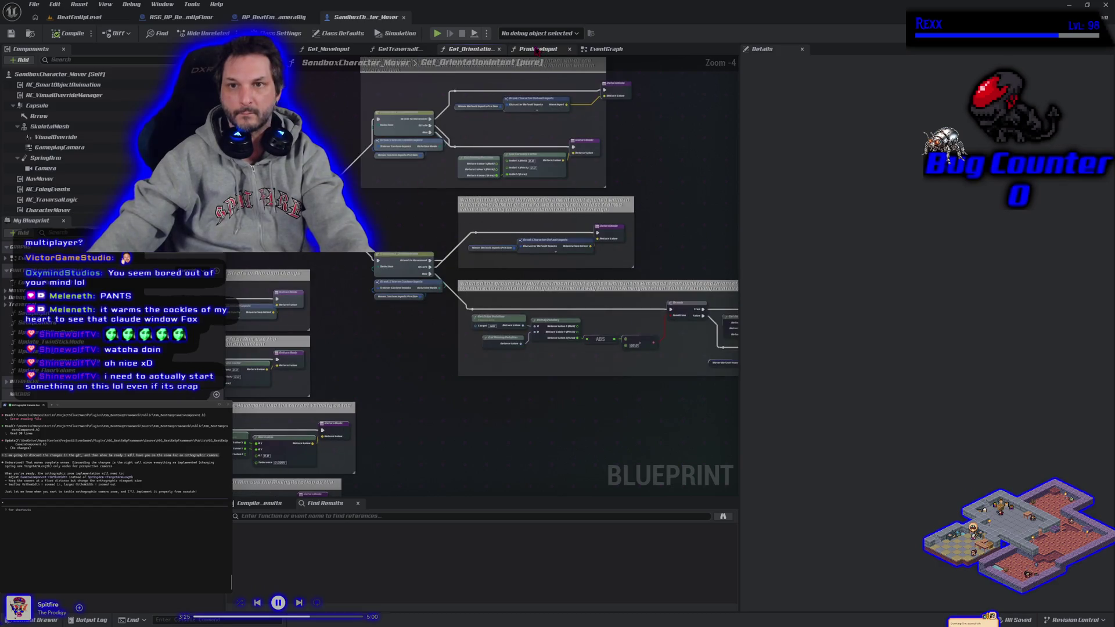
left_click(537, 49)
left_click_drag(492, 419, 675, 372)
left_click(606, 49)
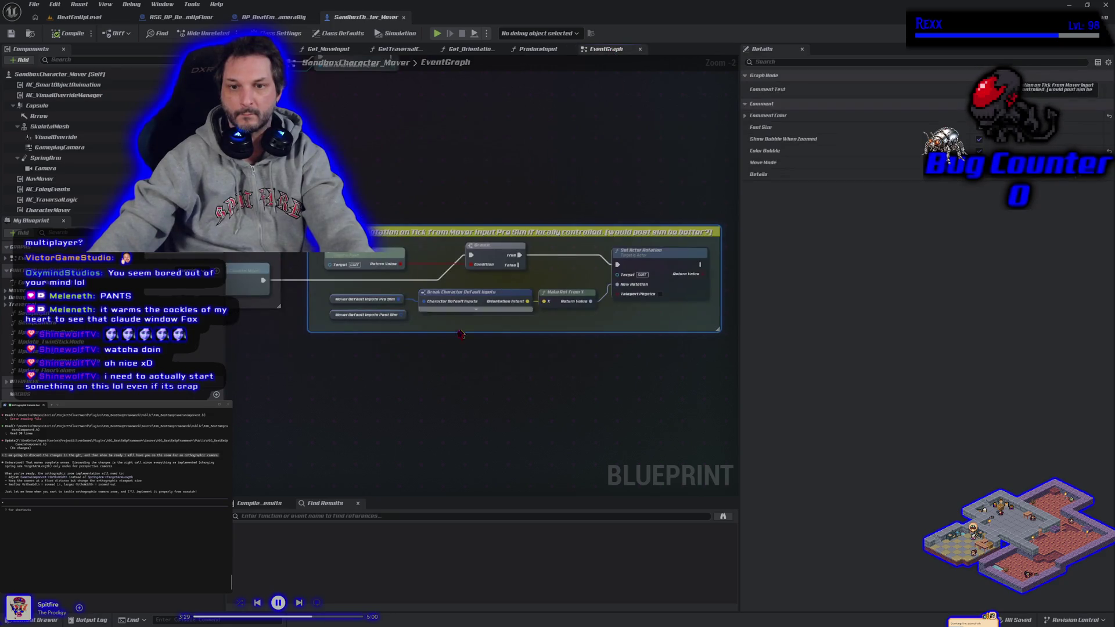
left_click(329, 48)
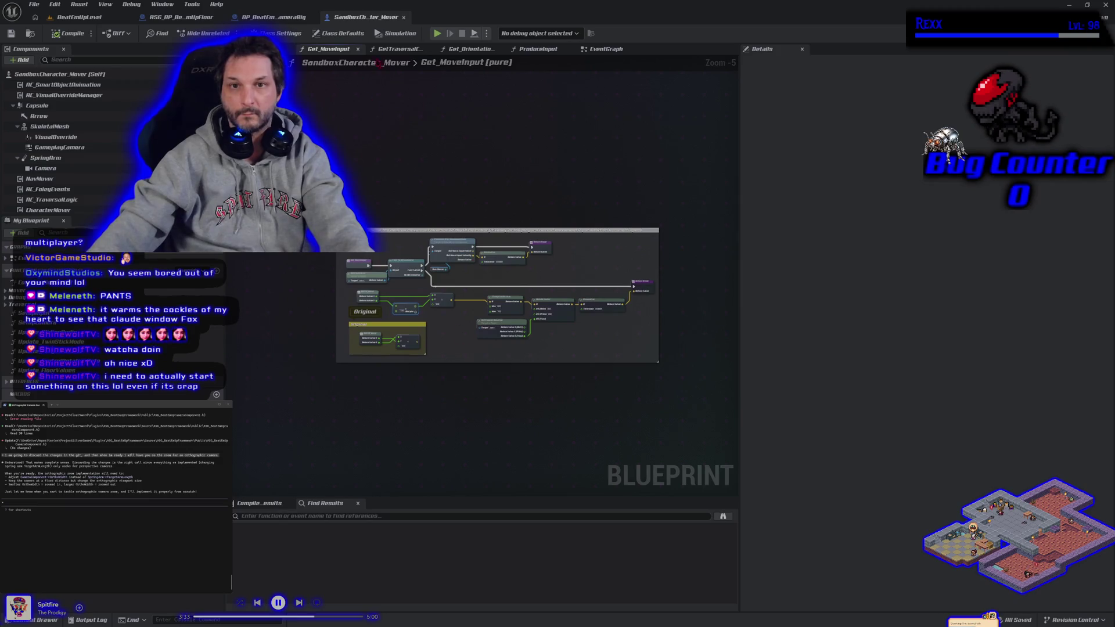
left_click(400, 49)
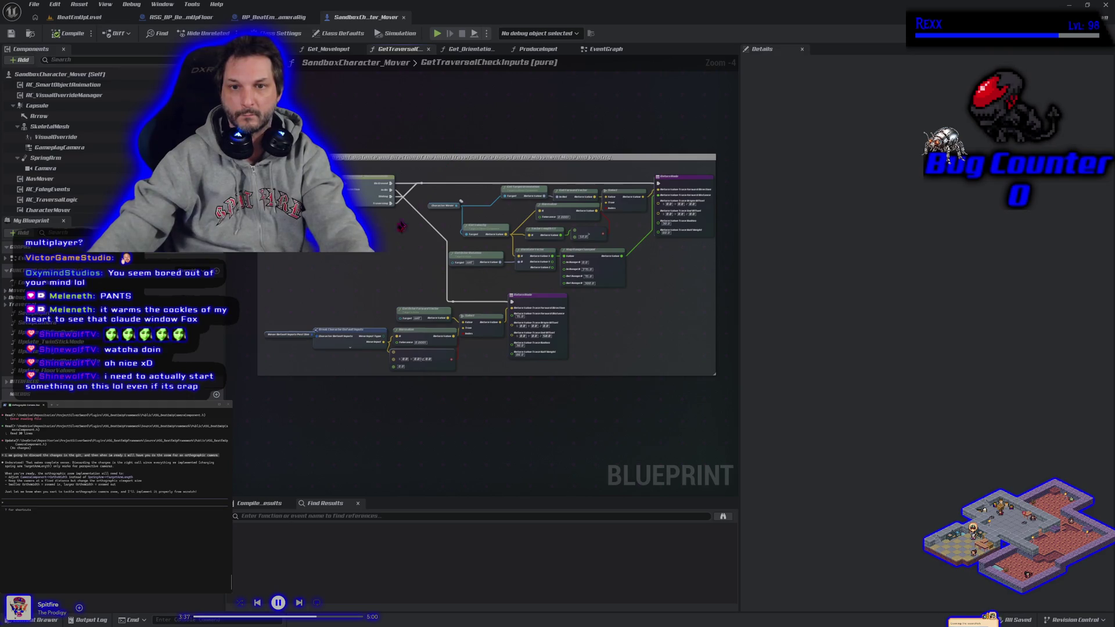
scroll(401, 226, "up", 2)
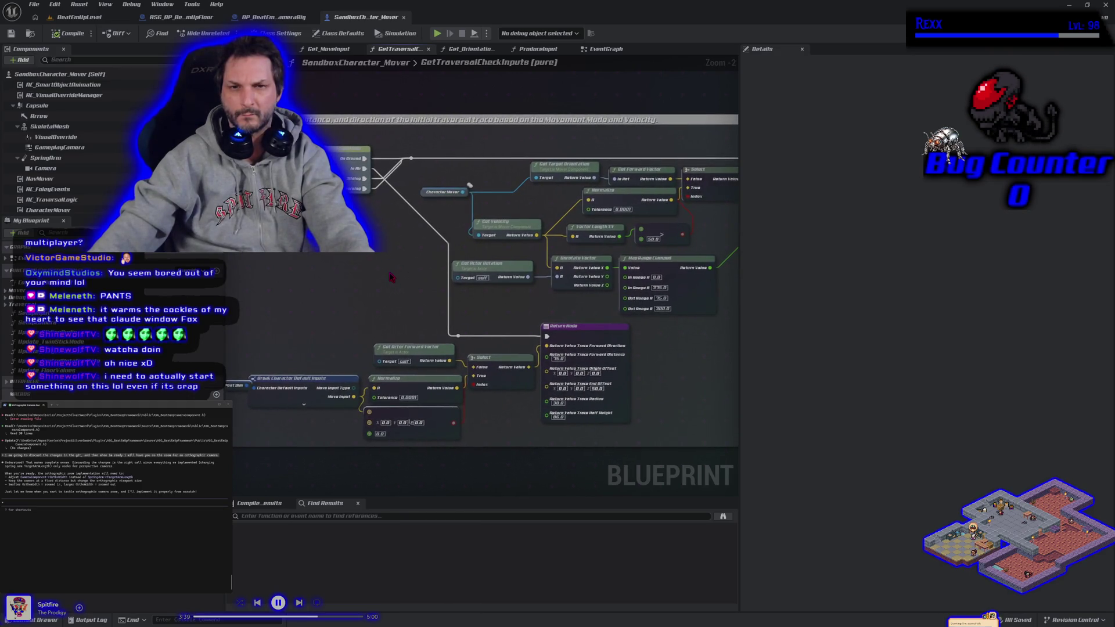
left_click(469, 49)
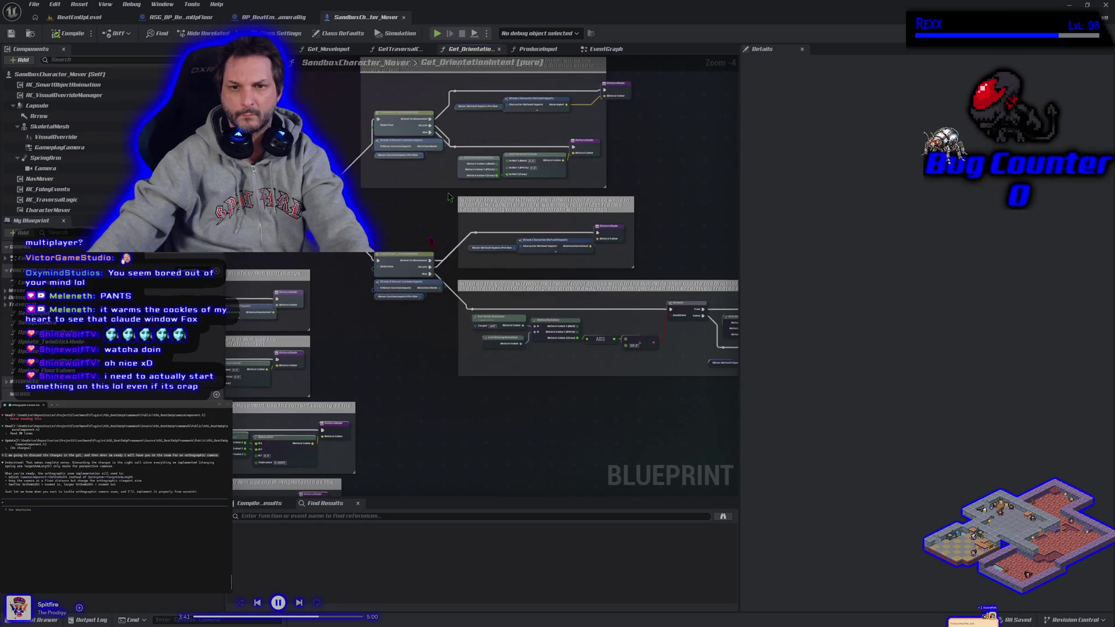
mouse_move(415, 361)
left_mouse_down()
mouse_move(572, 201)
mouse_move(677, 156)
left_mouse_up()
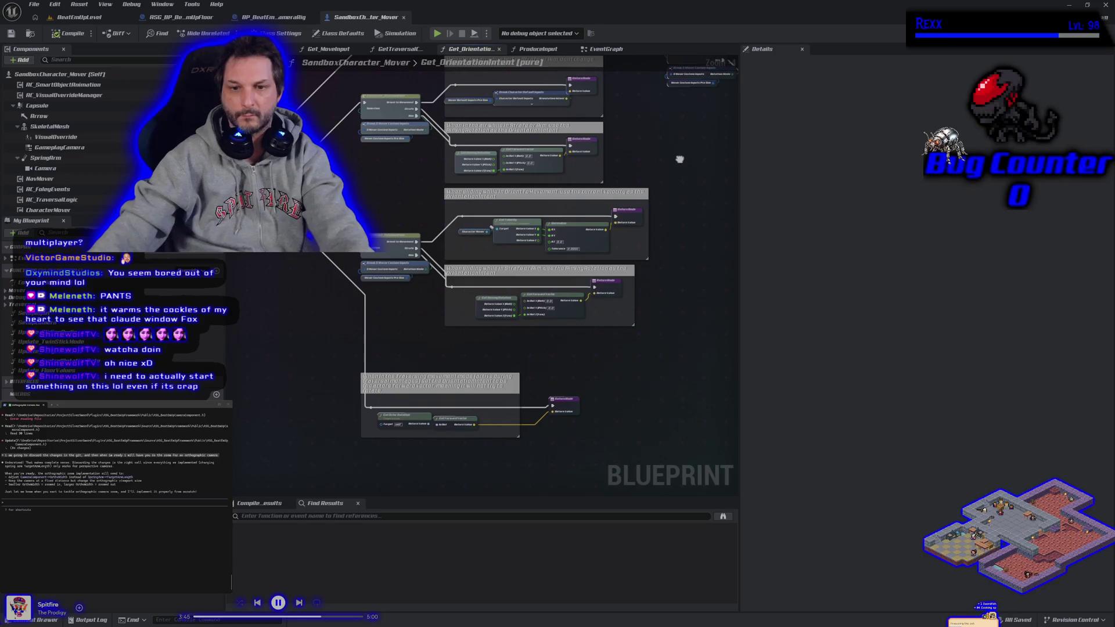
left_click_drag(679, 159, 714, 159)
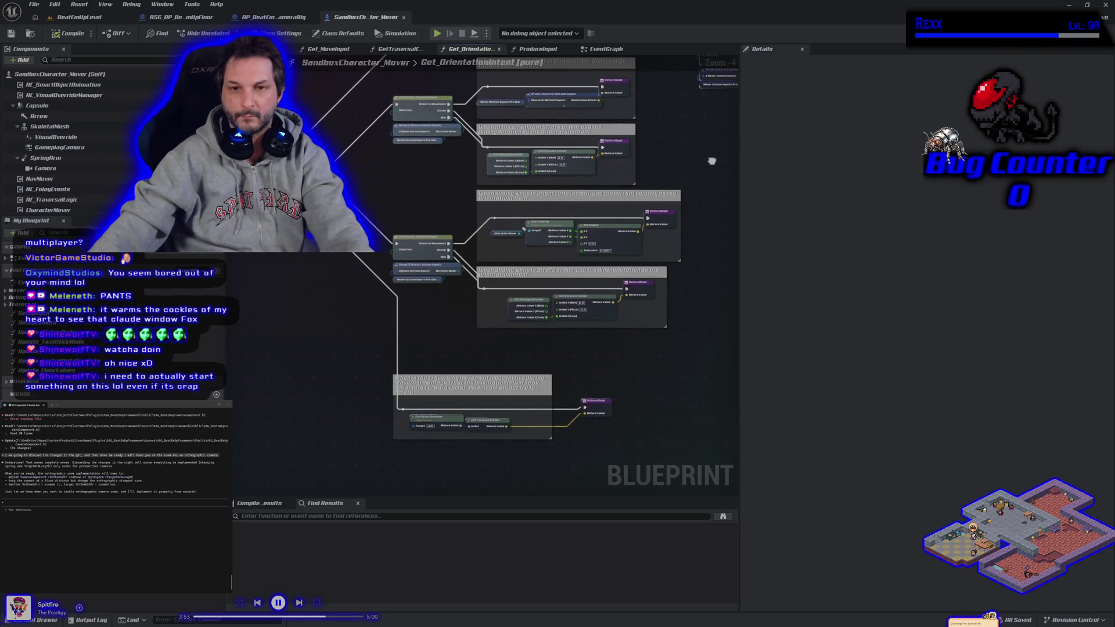
mouse_move(714, 159)
left_mouse_down()
mouse_move(848, 172)
mouse_move(679, 141)
mouse_move(687, 155)
mouse_move(656, 242)
mouse_move(470, 293)
mouse_move(336, 374)
mouse_move(329, 411)
left_mouse_up()
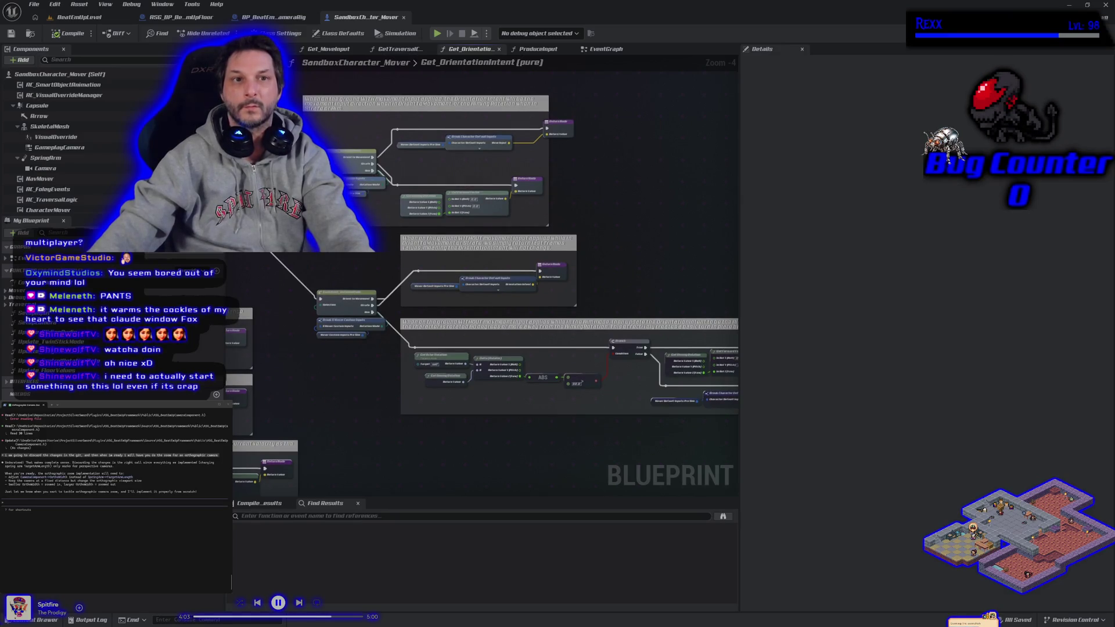
left_click(77, 17)
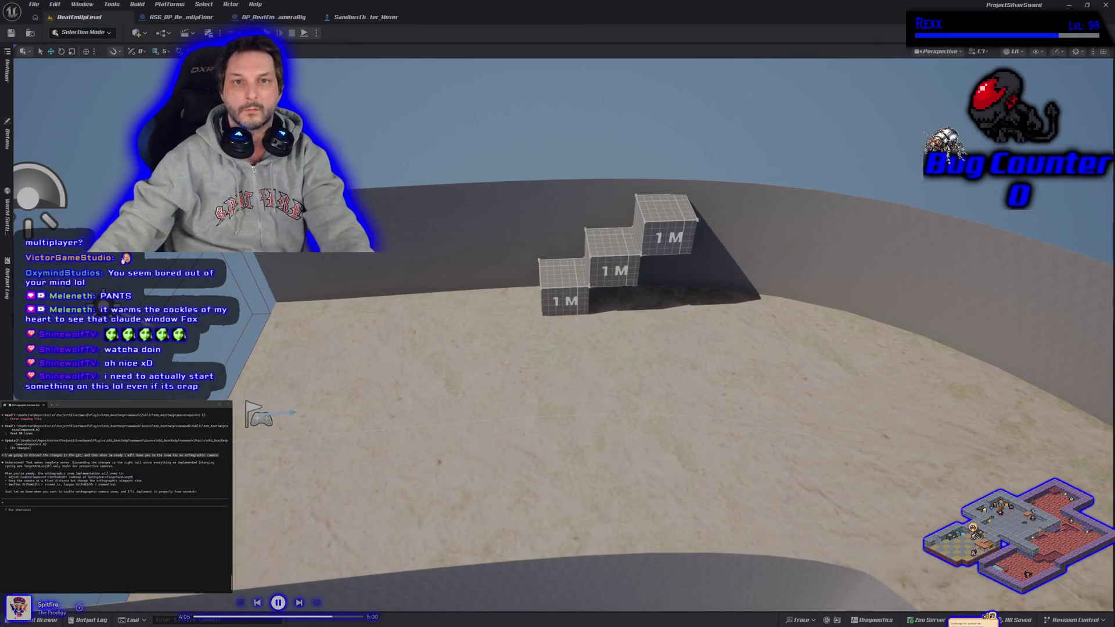
- Start a multiplayer session with a client preview and run the character toward the other player
key("alt+p")
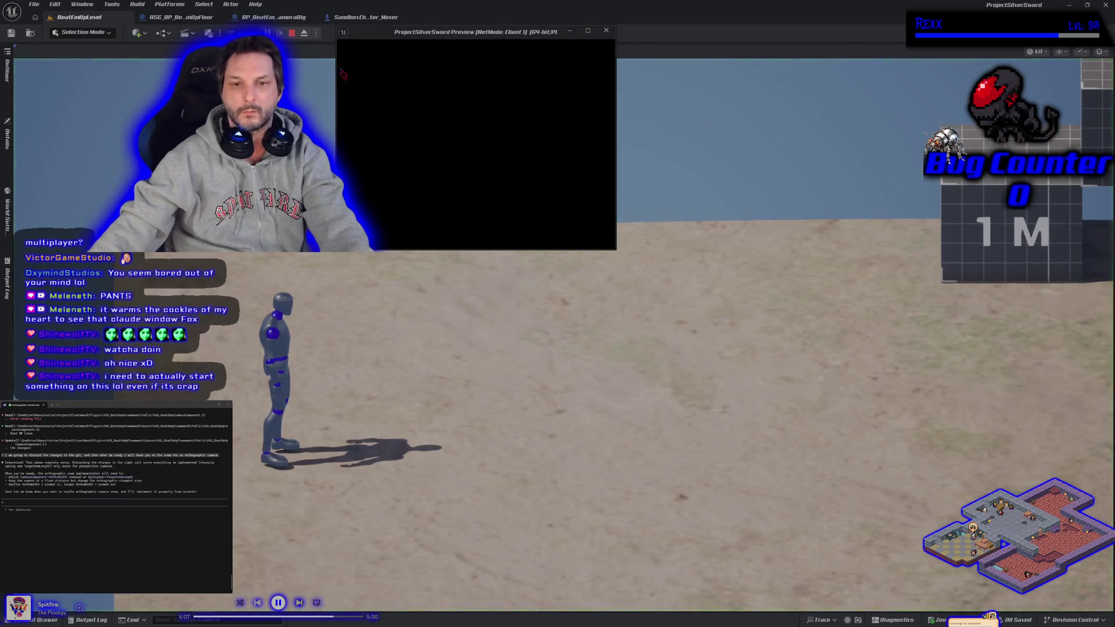
key("d")
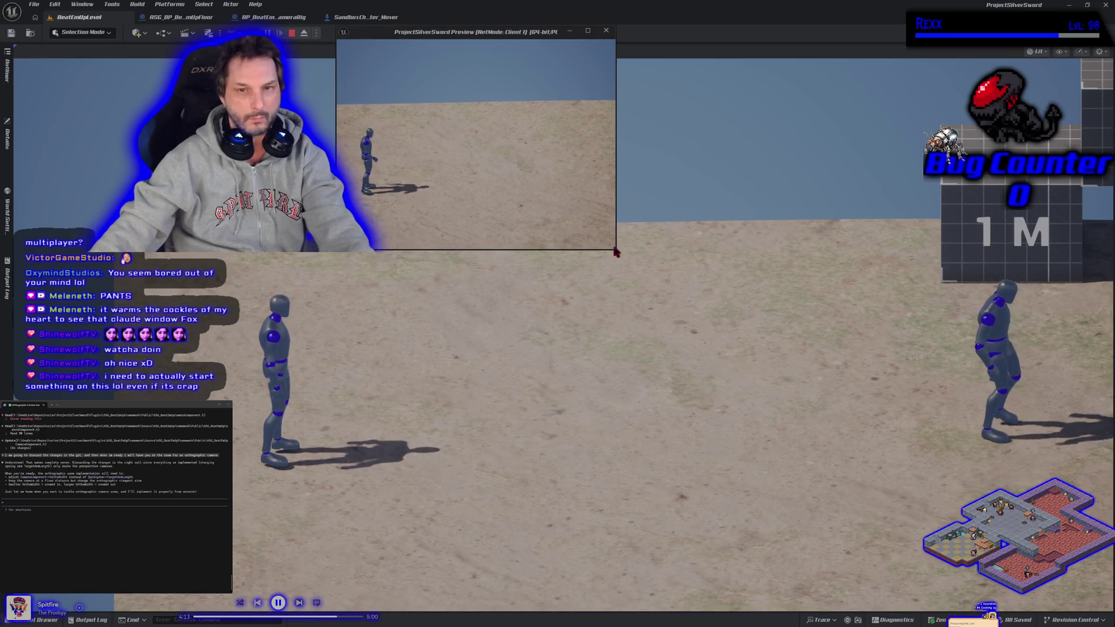
key("alt+Tab")
key("d")
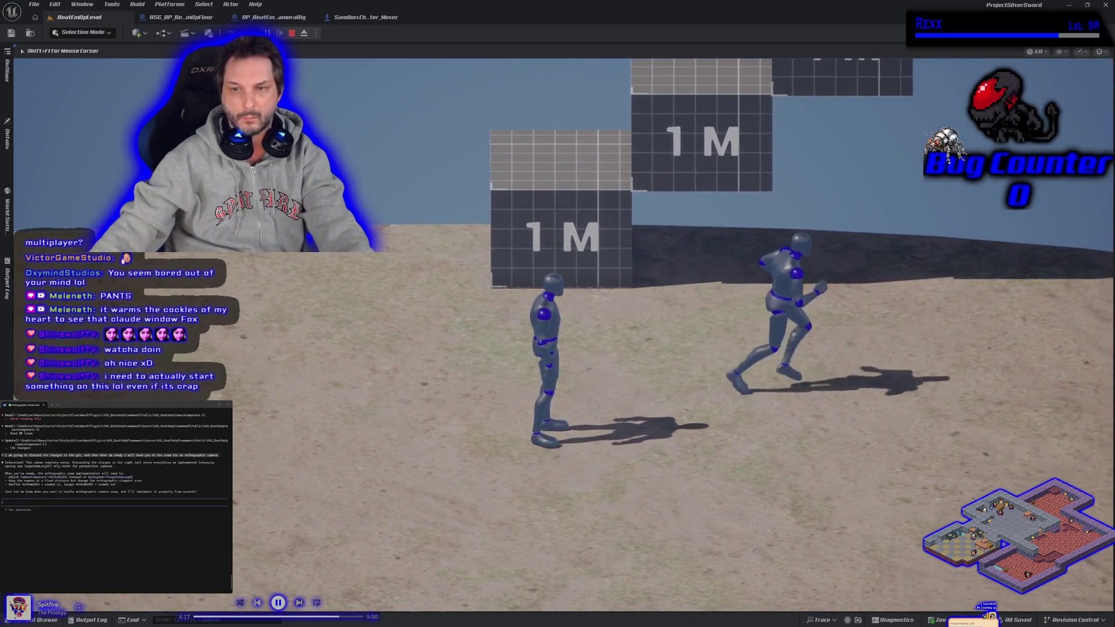
key("shift+F1")
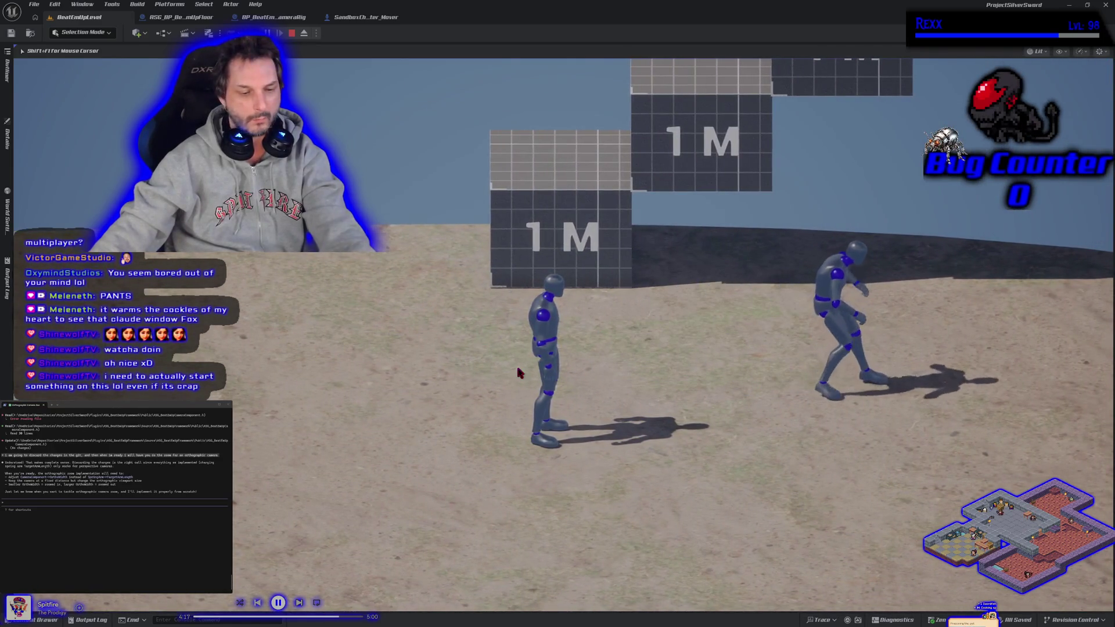
key("alt+Tab")
- Run the character up the field so both views follow, then stop playing and close Unreal Editor
left_click(518, 373)
key("w")
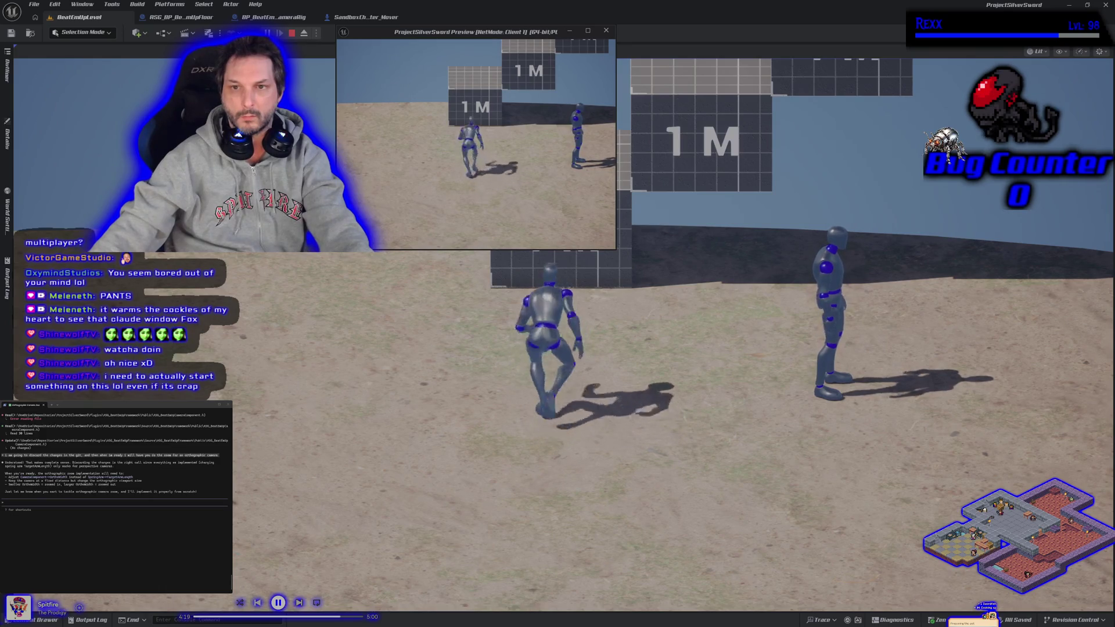
key("d")
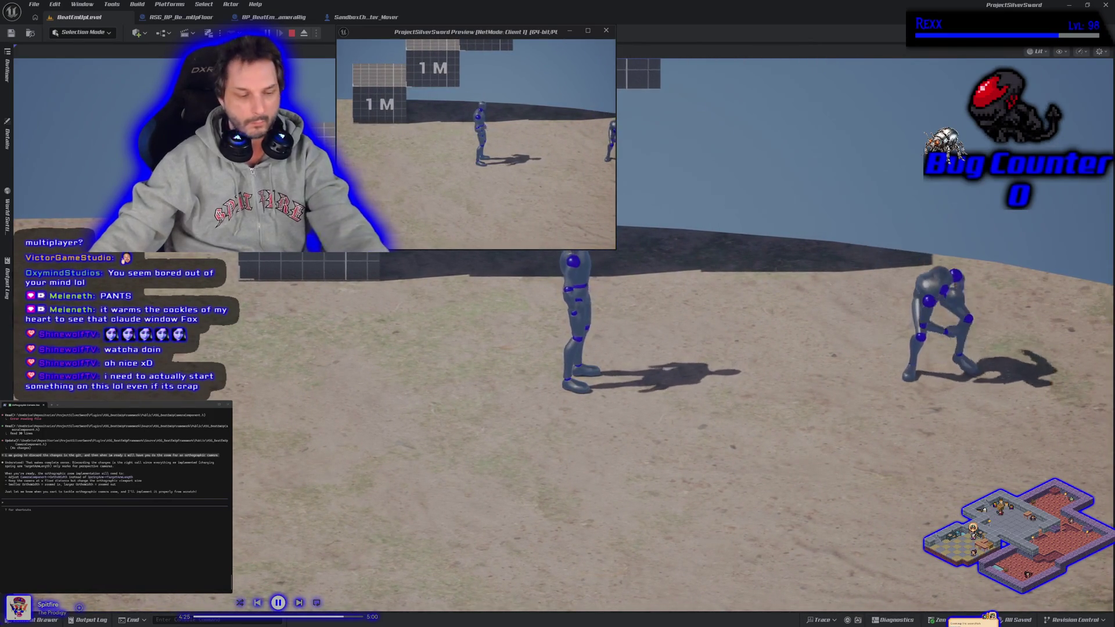
key("Escape")
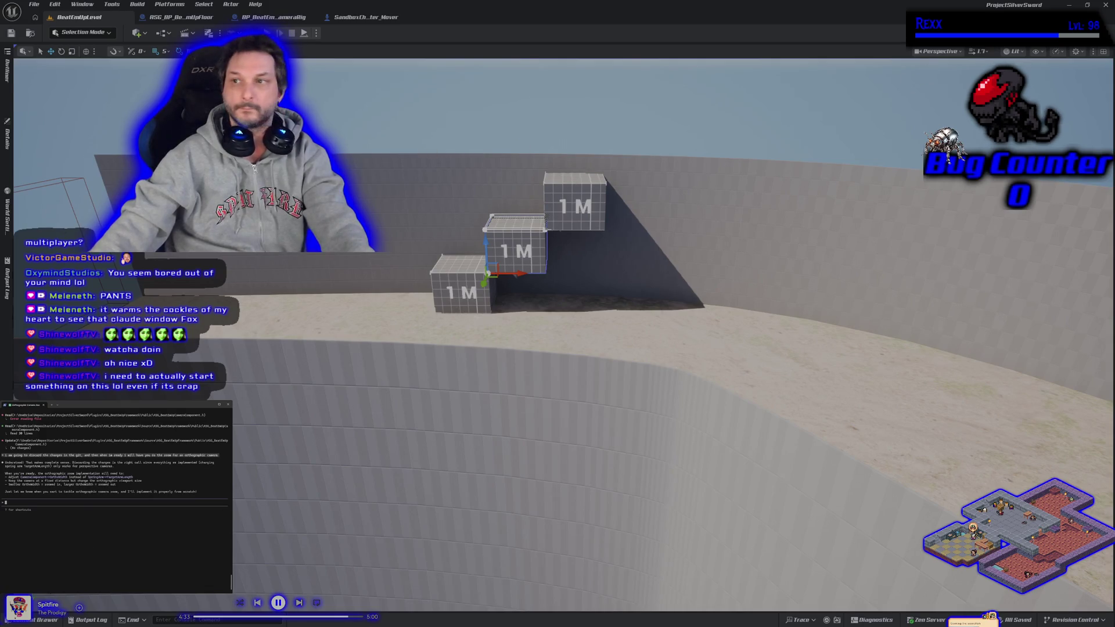
left_click(1104, 5)
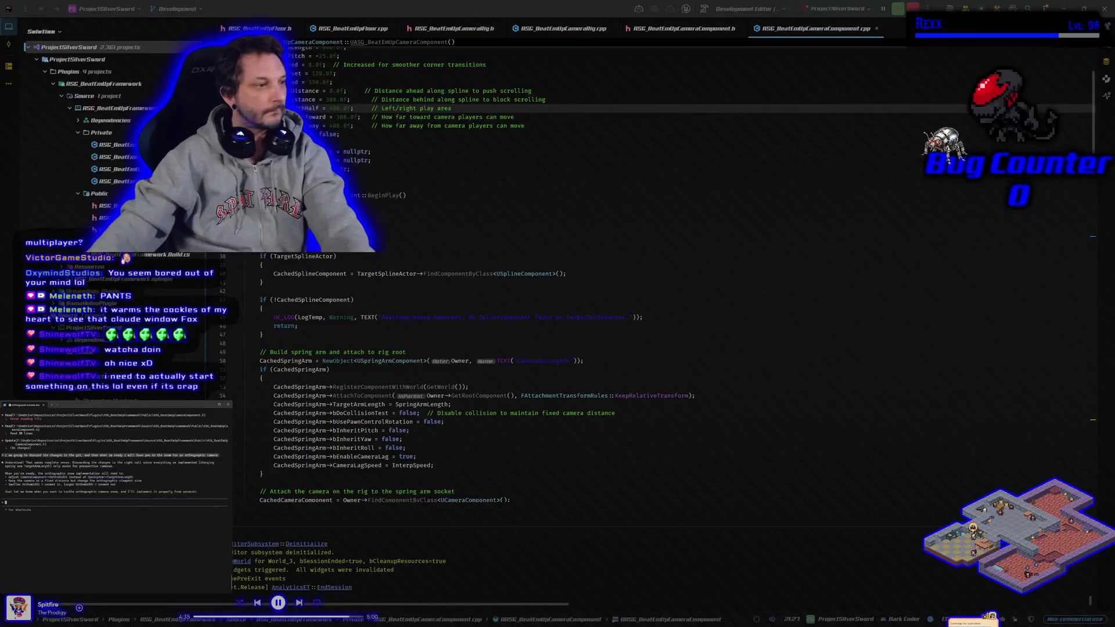
- Send Claude the orthographic zoom request and approve its first edit to the camera component
type("i reverted. lets make")
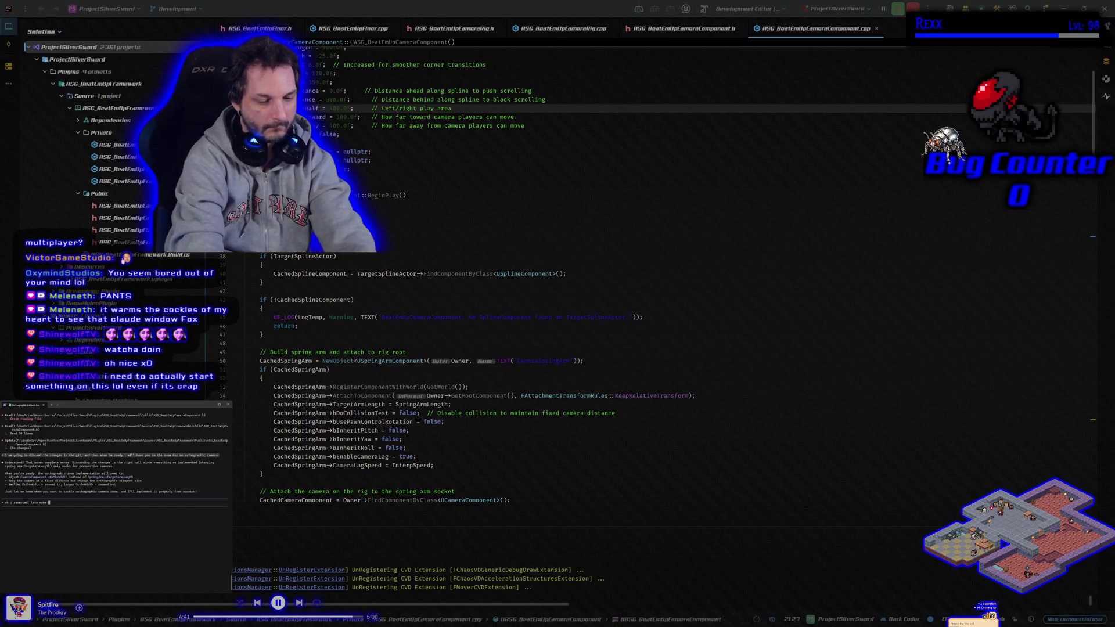
type("zoom")
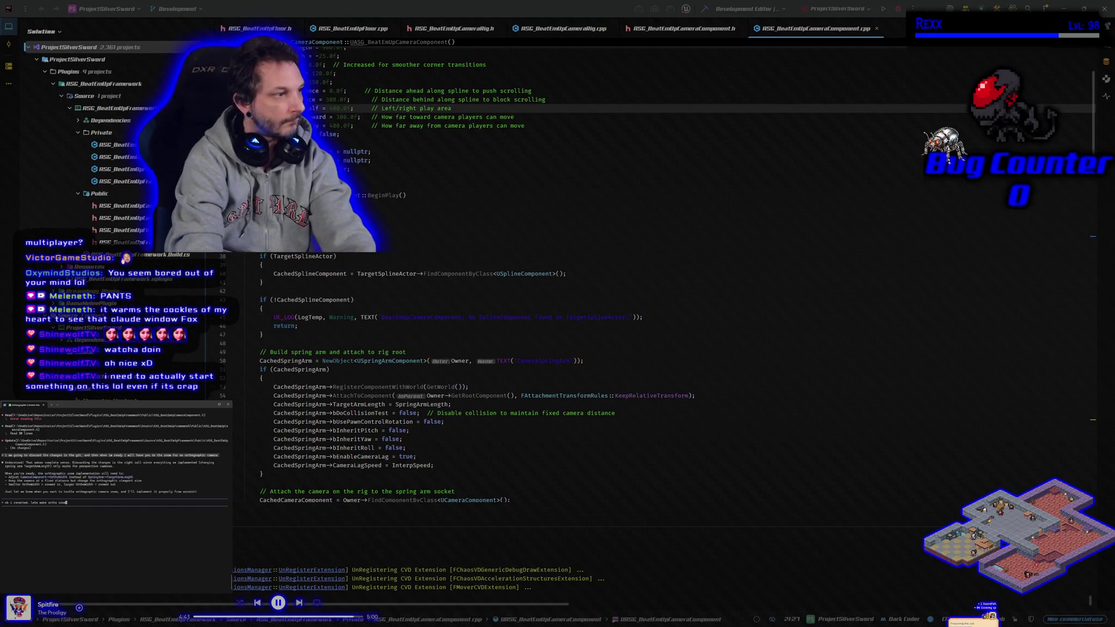
key("Return")
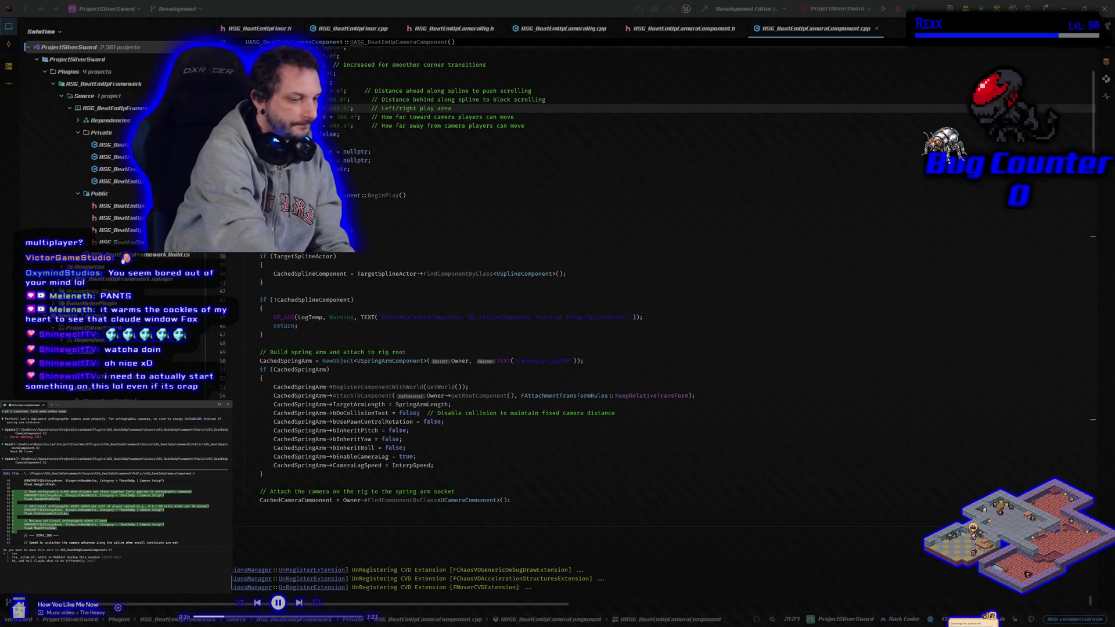
key("Return")
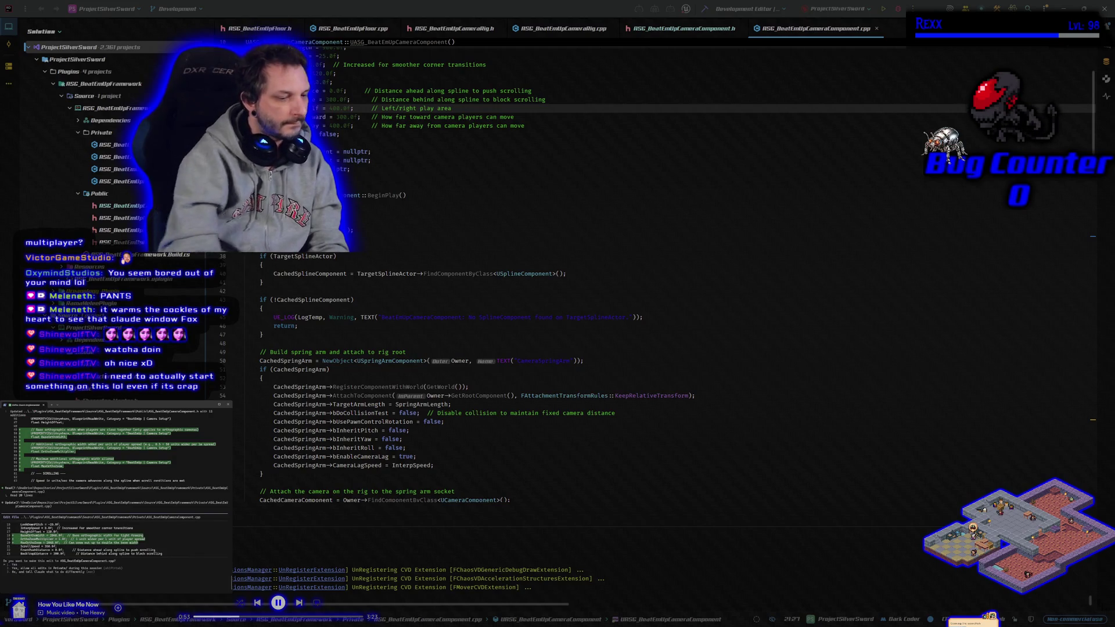
- Approve Claude's four further edits to RSG_BeatEmUpCameraComponent.cpp until the ortho zoom work completes
key("Return")
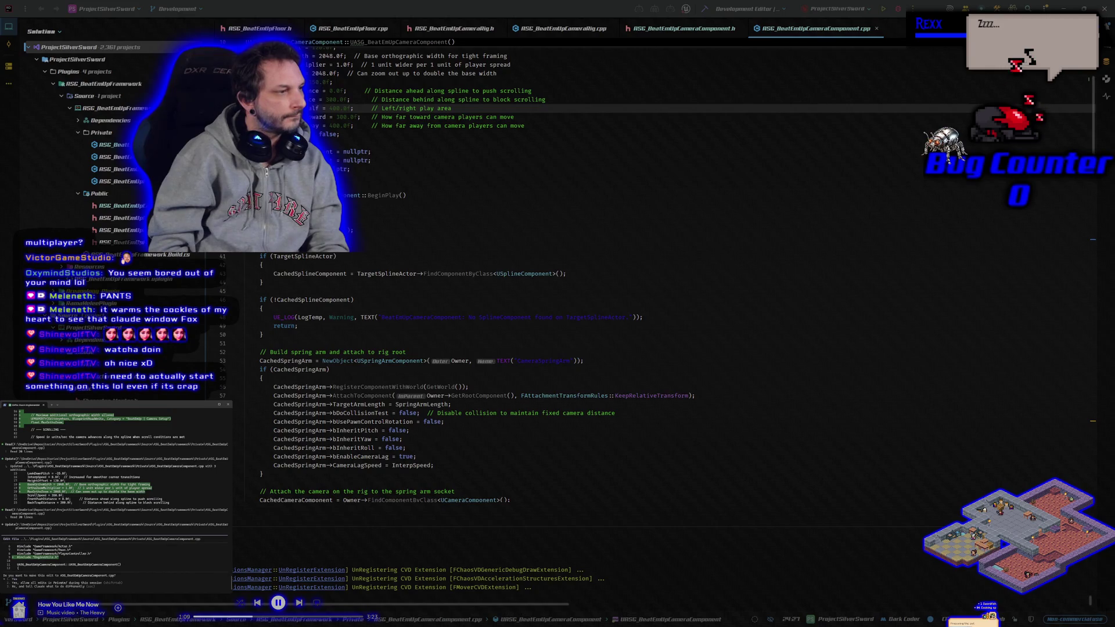
key("Return")
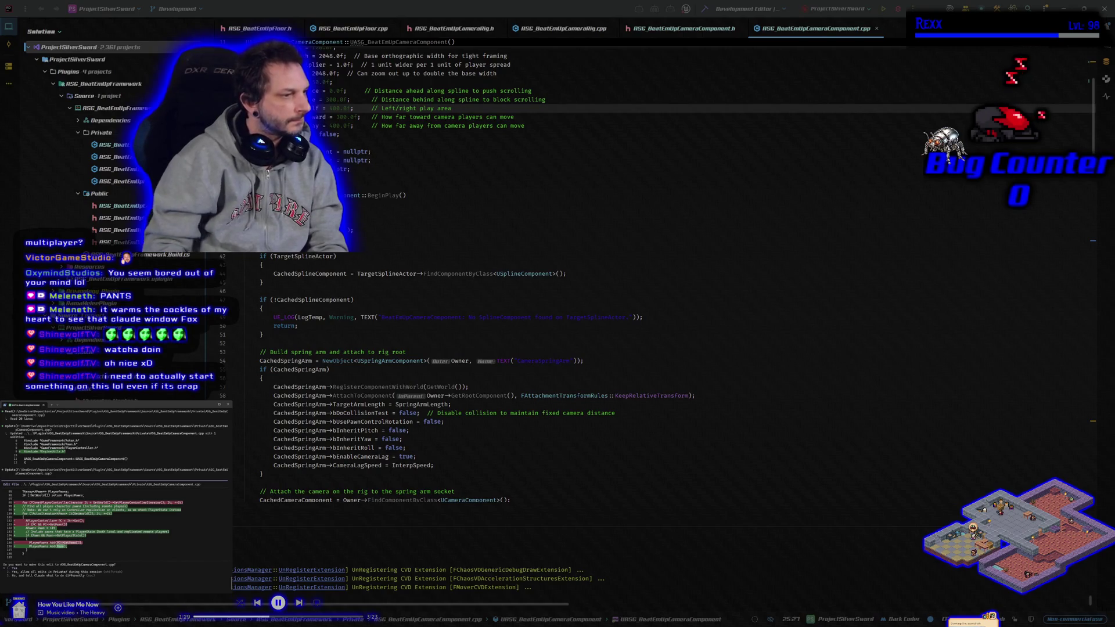
key("Return")
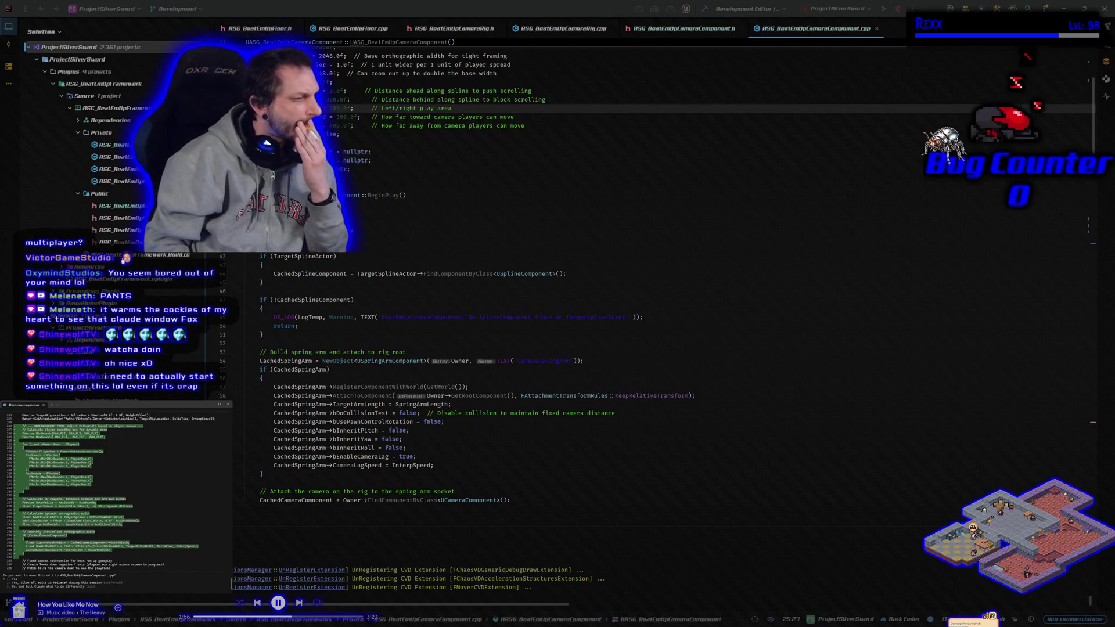
key("Return")
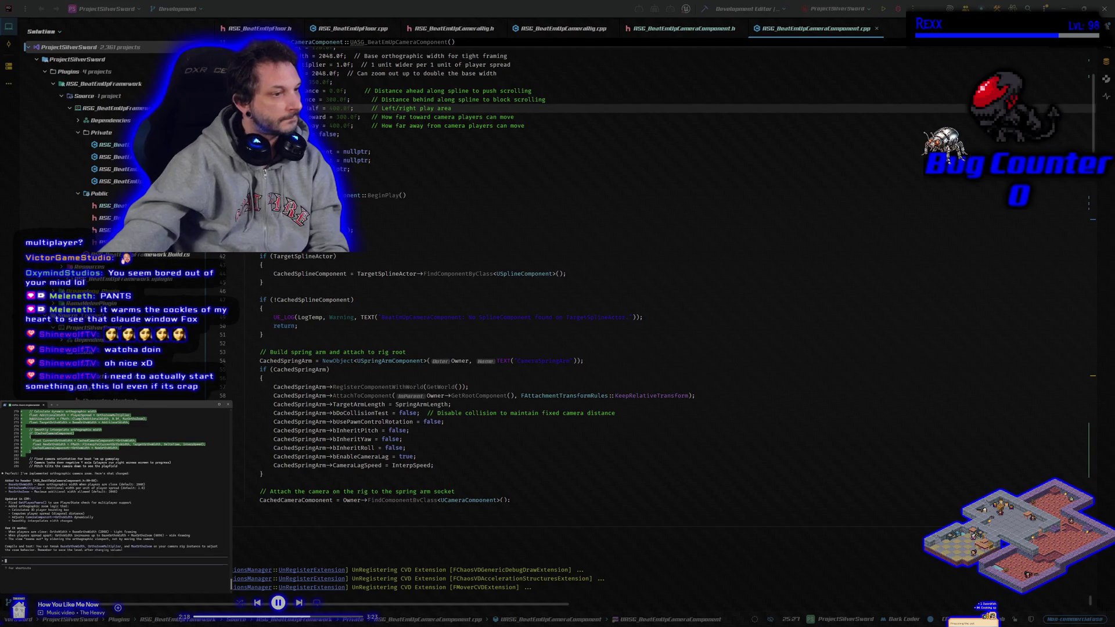
- Build the project with the orthographic zoom code and launch Unreal Editor under Rider's debugger
left_click(705, 10)
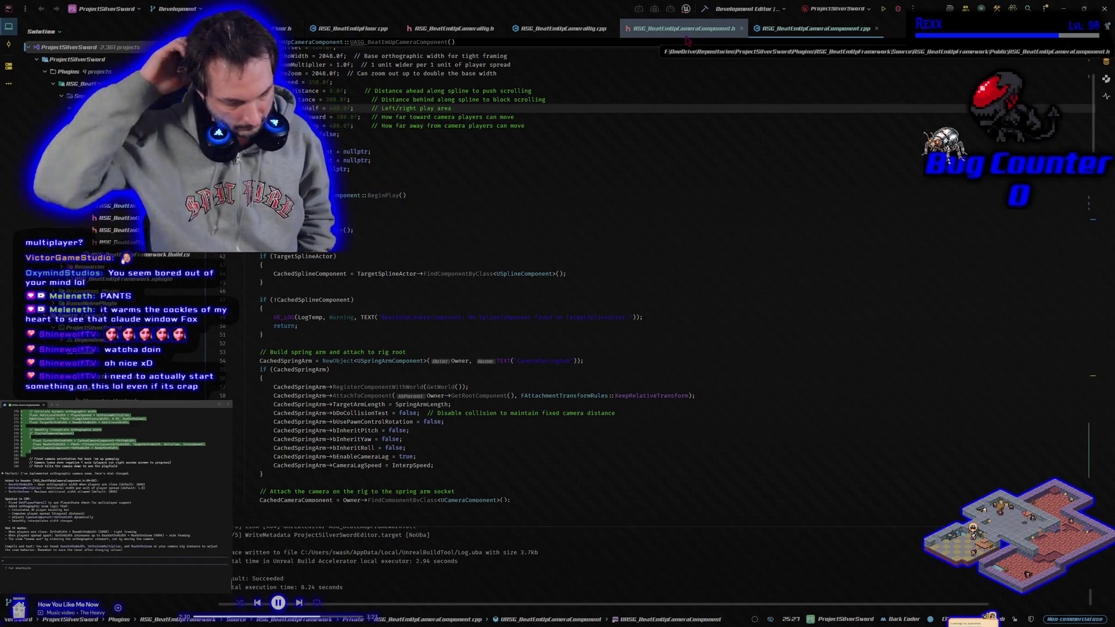
left_click(899, 9)
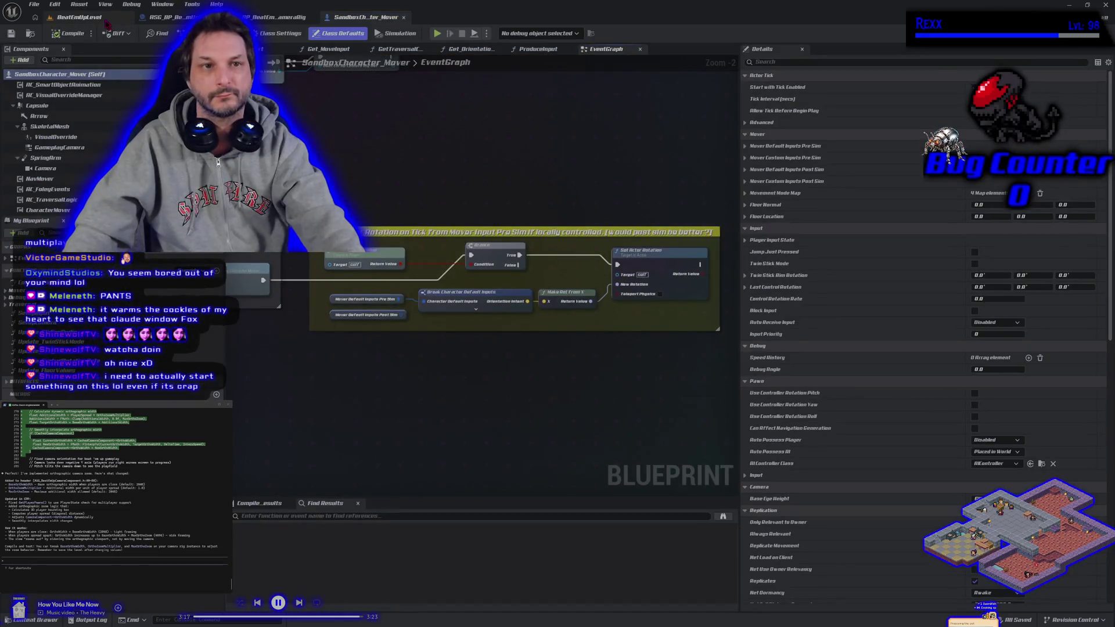
- Run a short play session in BeatEmUpLevel and stop it
left_click(78, 17)
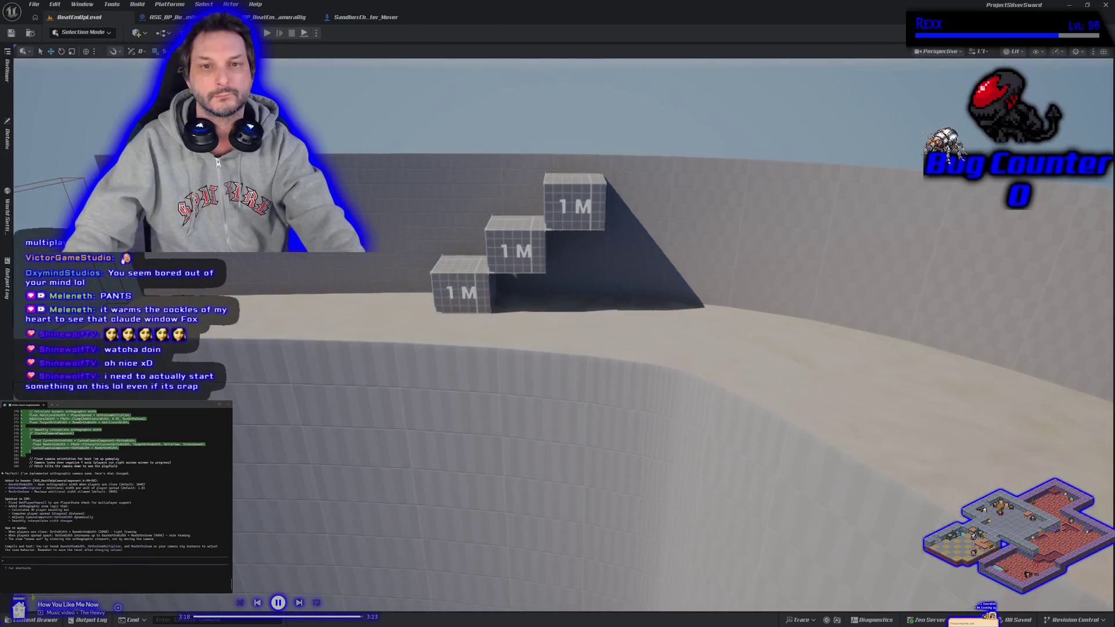
left_click(268, 33)
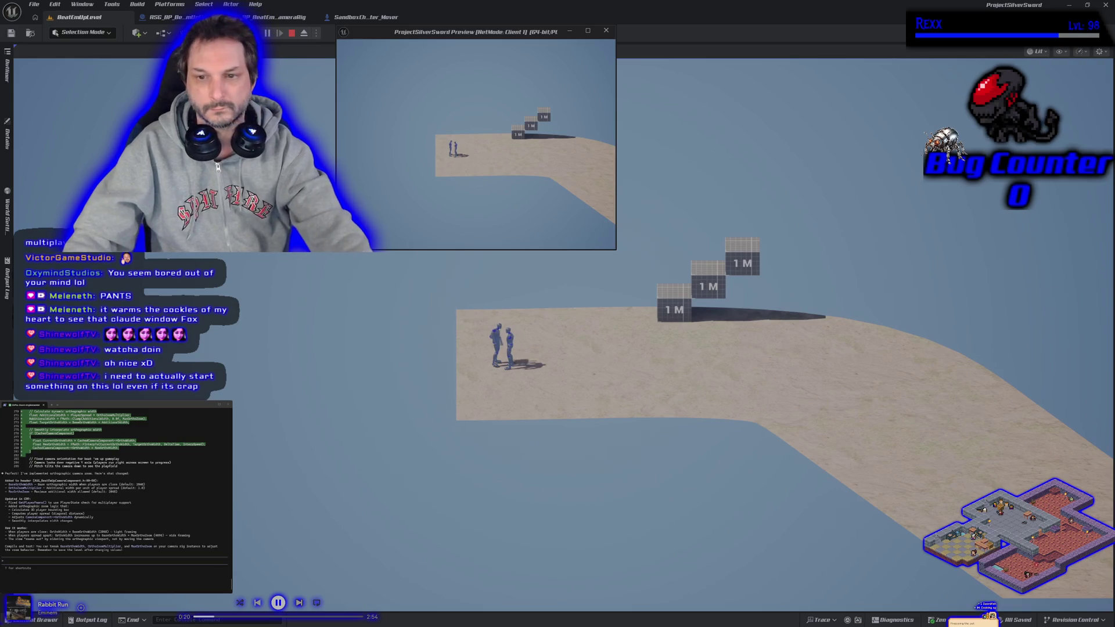
key("Escape")
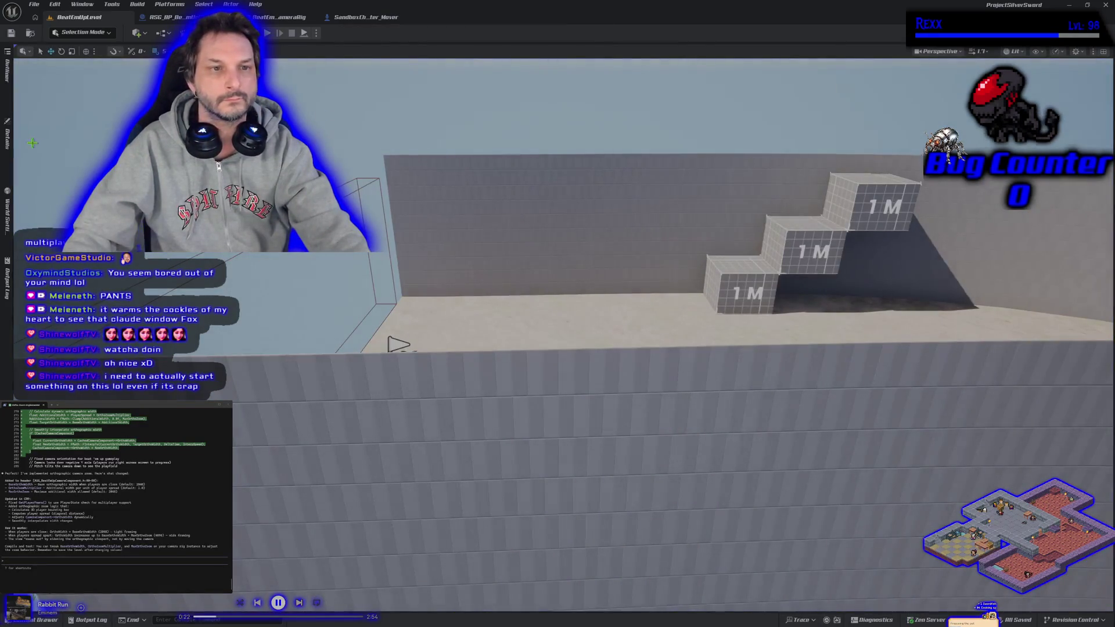
- Select BP_BeatEmUpCameraRig, show its Details, and save the level
scroll(33, 153, "up", 8)
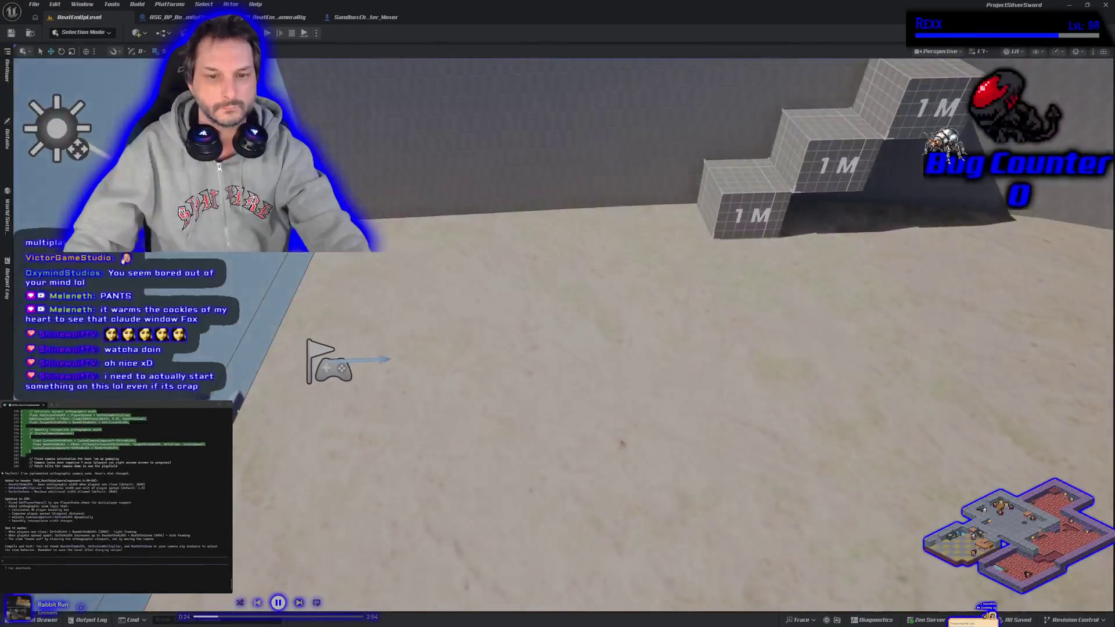
left_click(77, 150)
left_click(7, 133)
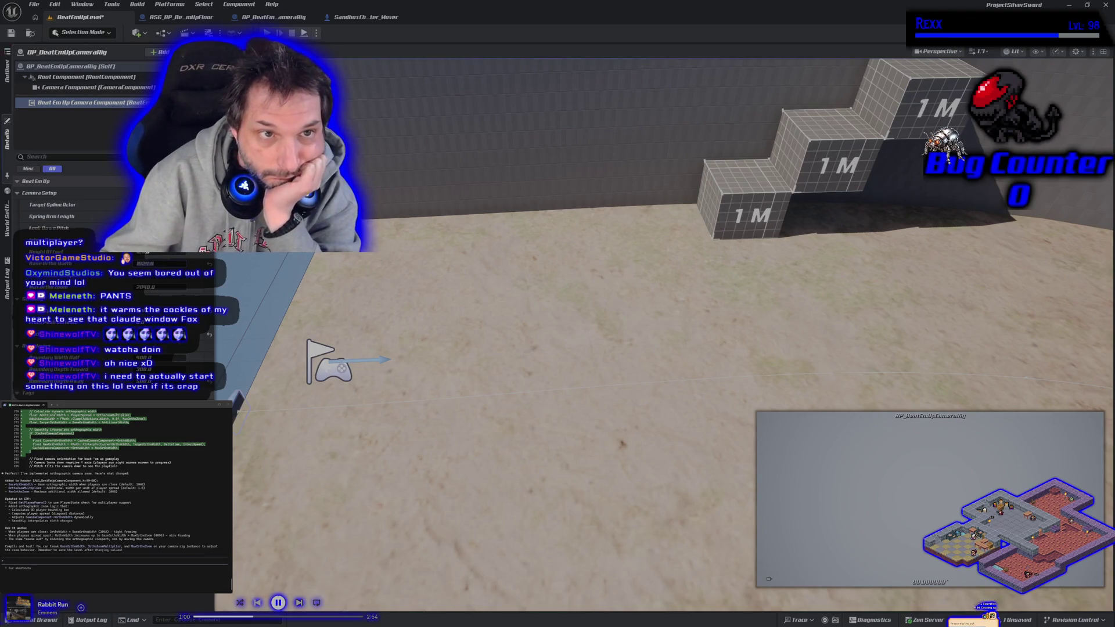
left_click(12, 33)
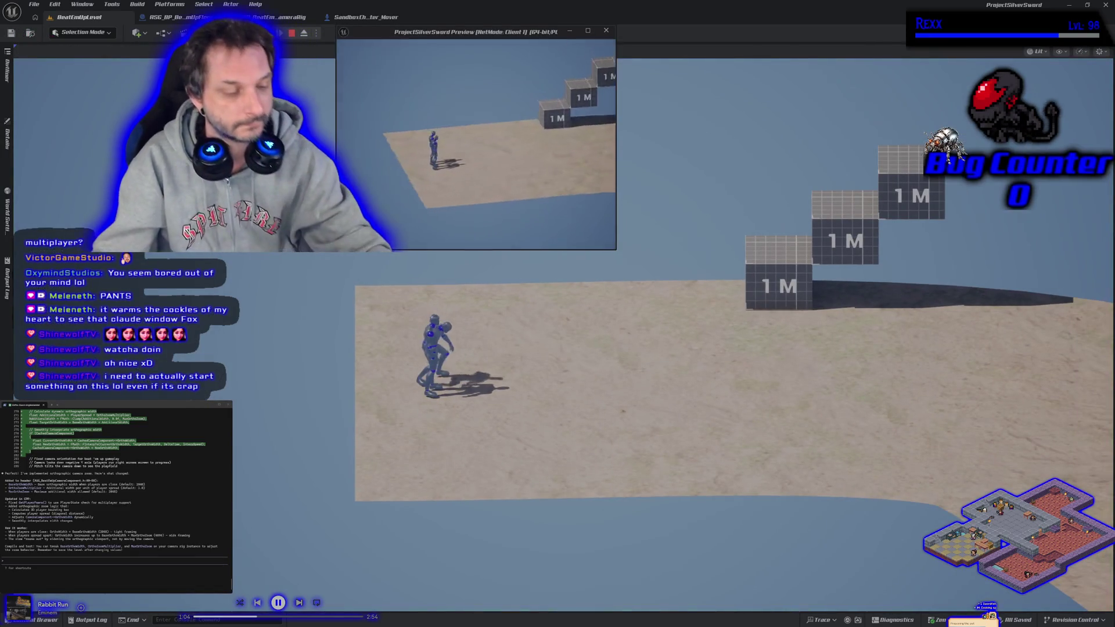
- Stop playing, inspect the Beat Em Up Camera Component settings, save the level, and relaunch Play with a client
key("Escape")
left_click(8, 147)
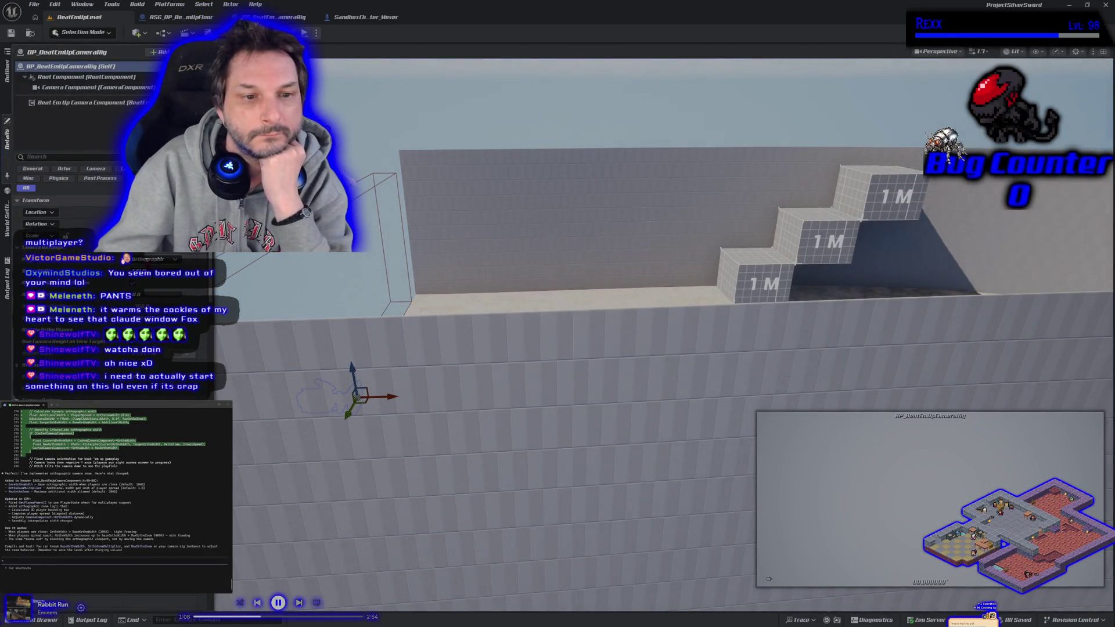
left_click(71, 104)
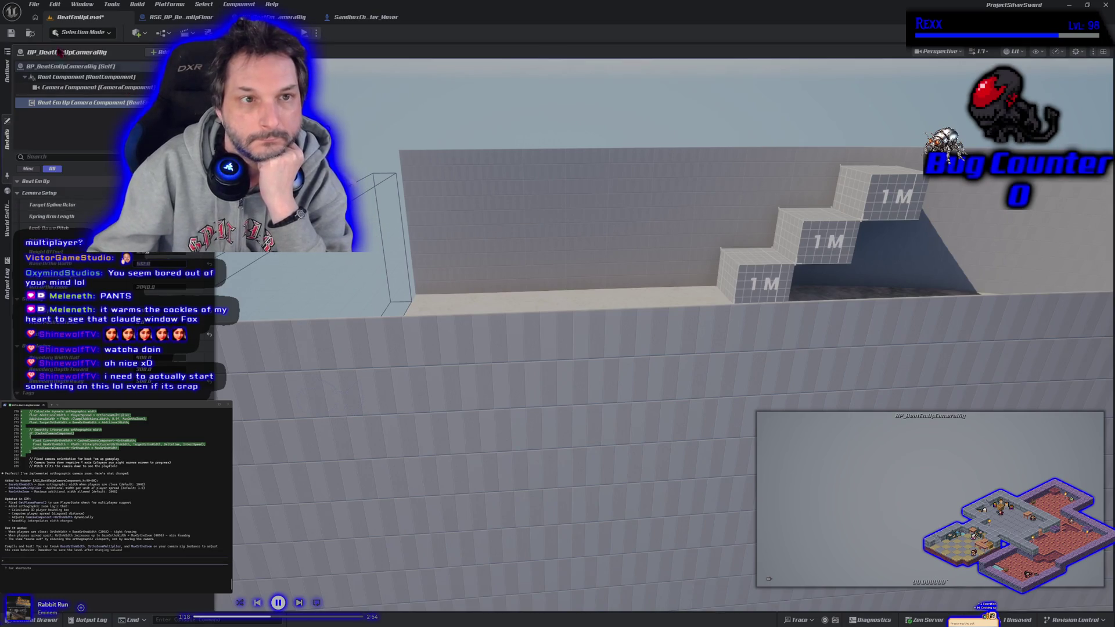
key("ctrl+s")
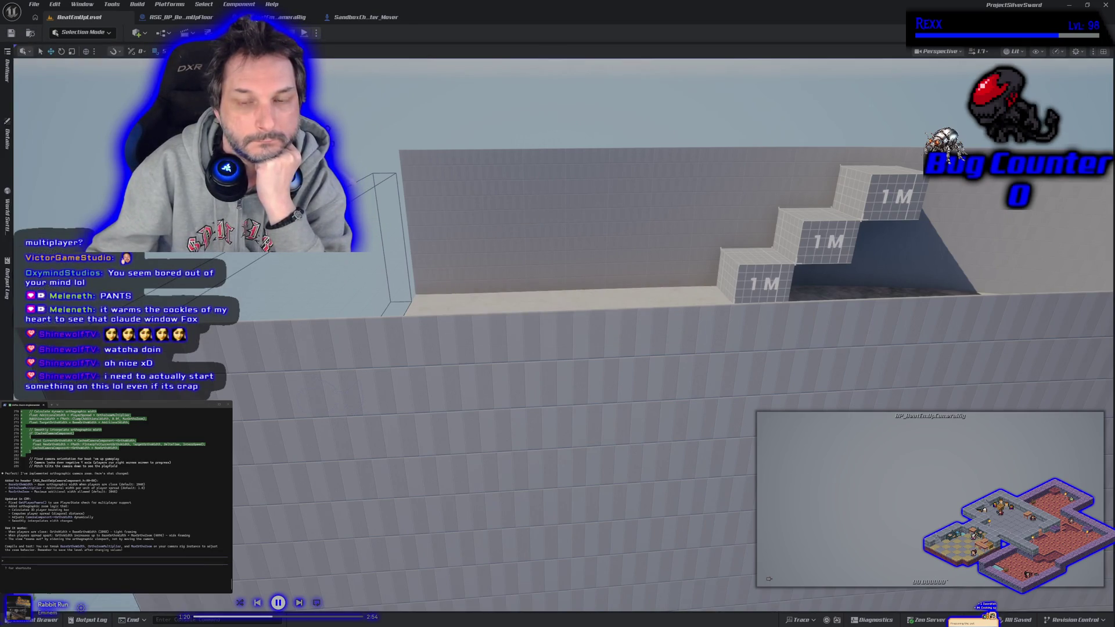
key("alt+p")
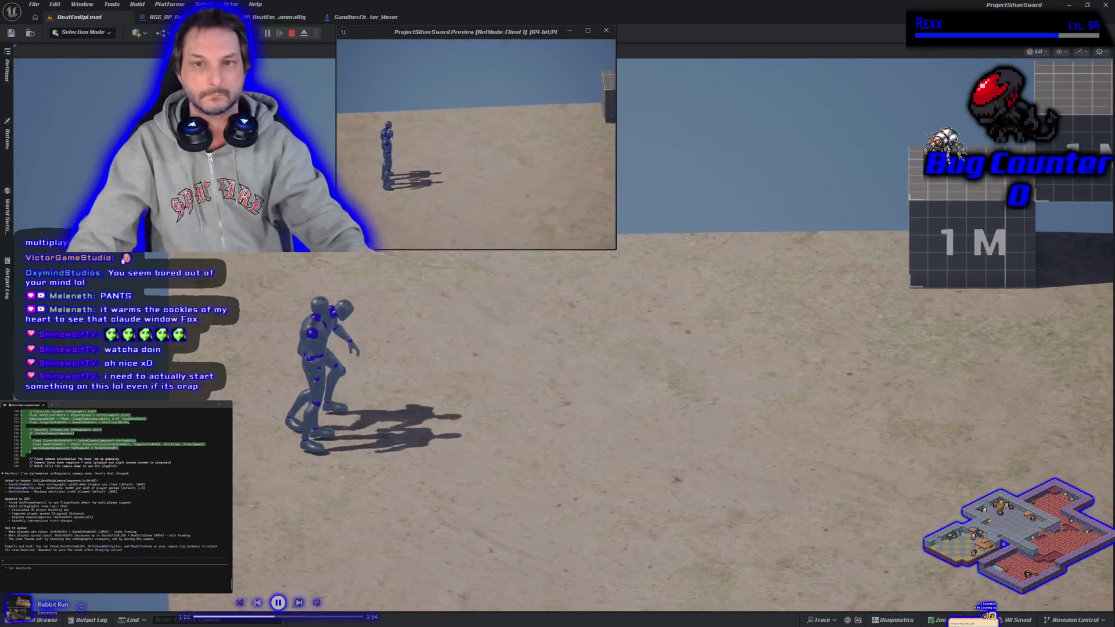
- Run a player right and back to test zoom-out, then climb onto the top 1M block
key("d")
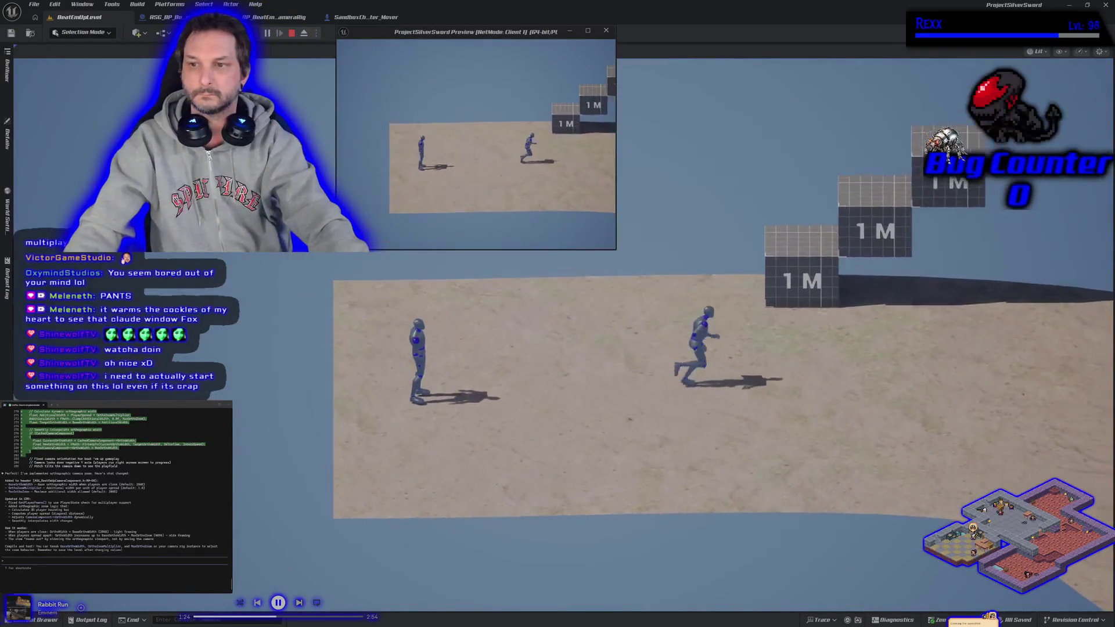
key("d")
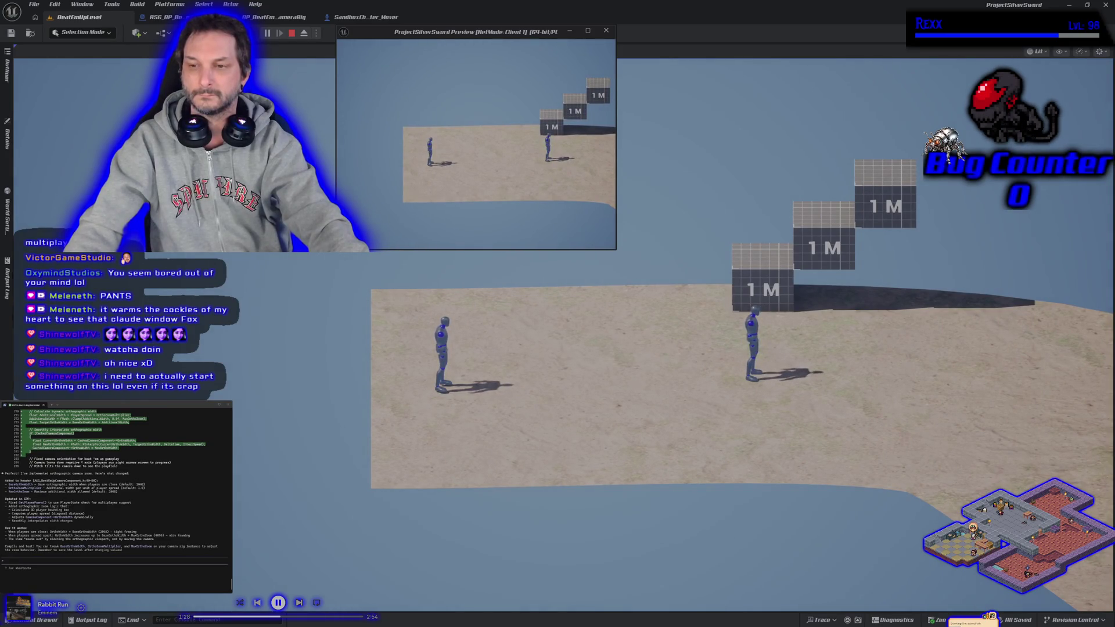
key("a")
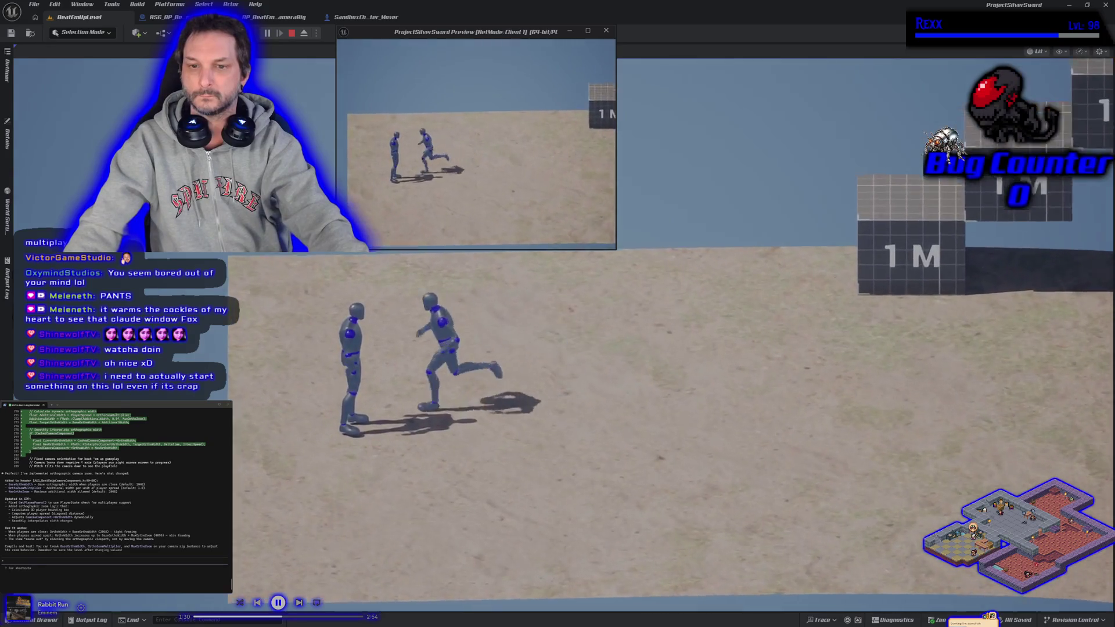
key("d")
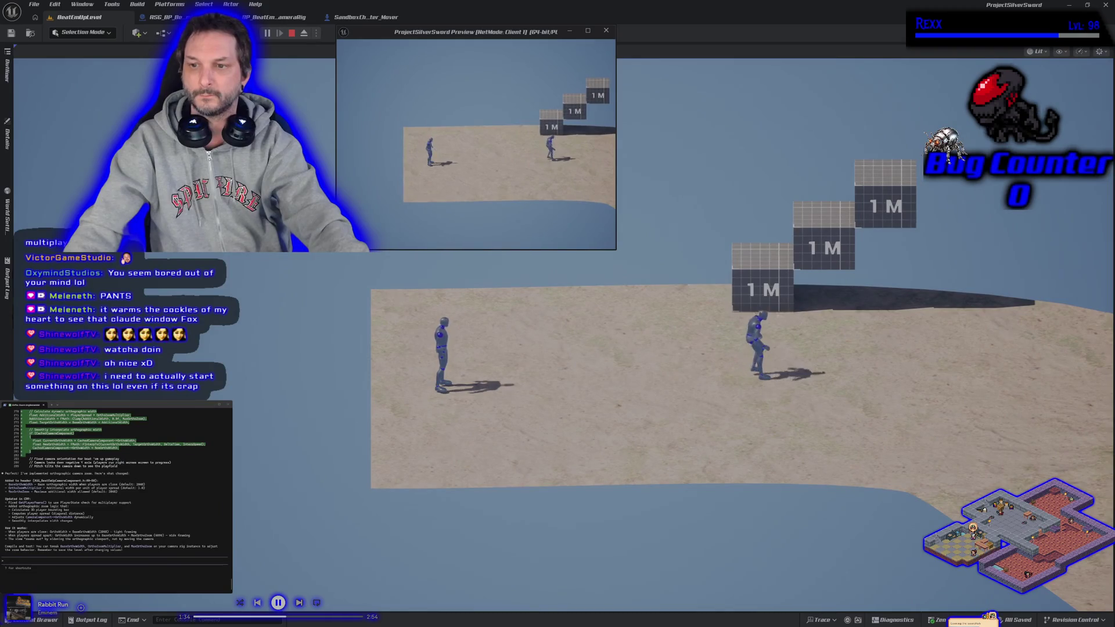
key("w")
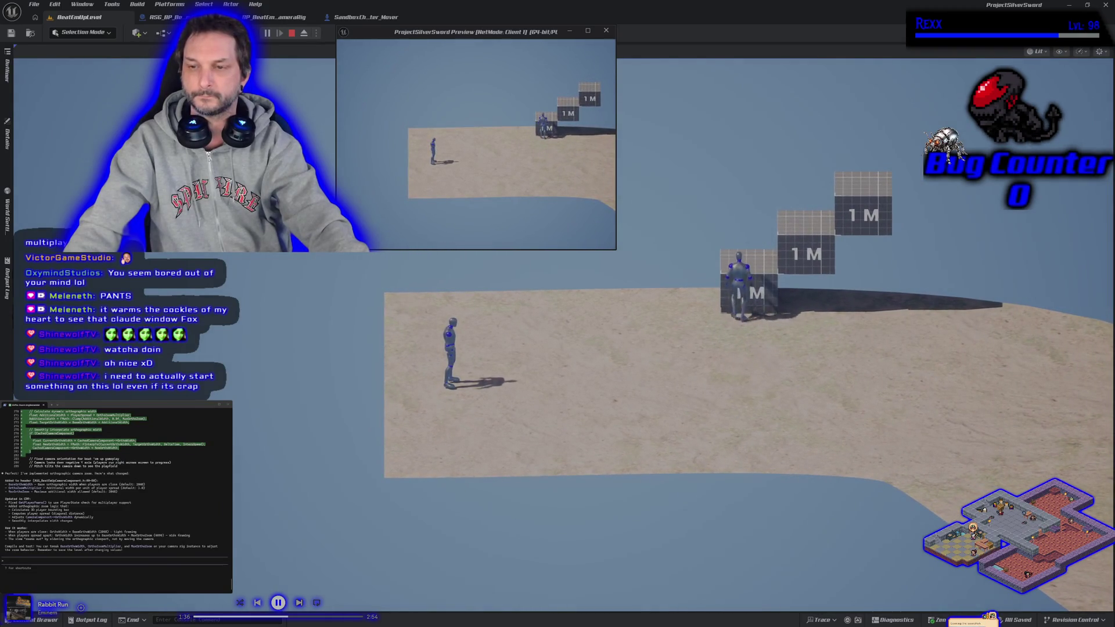
left_click(338, 61)
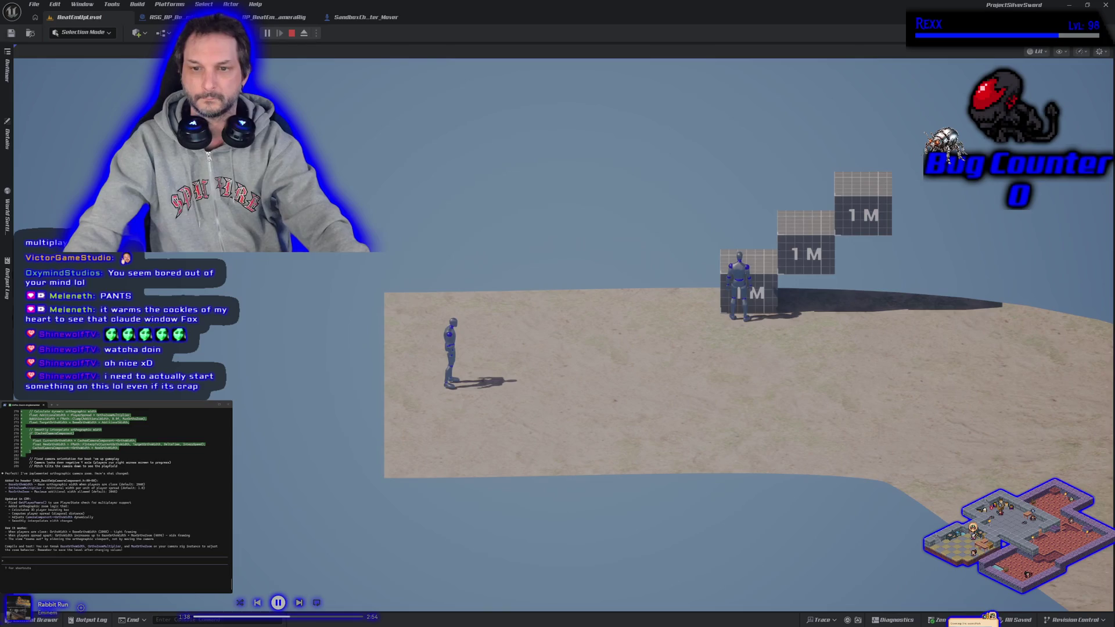
key("d")
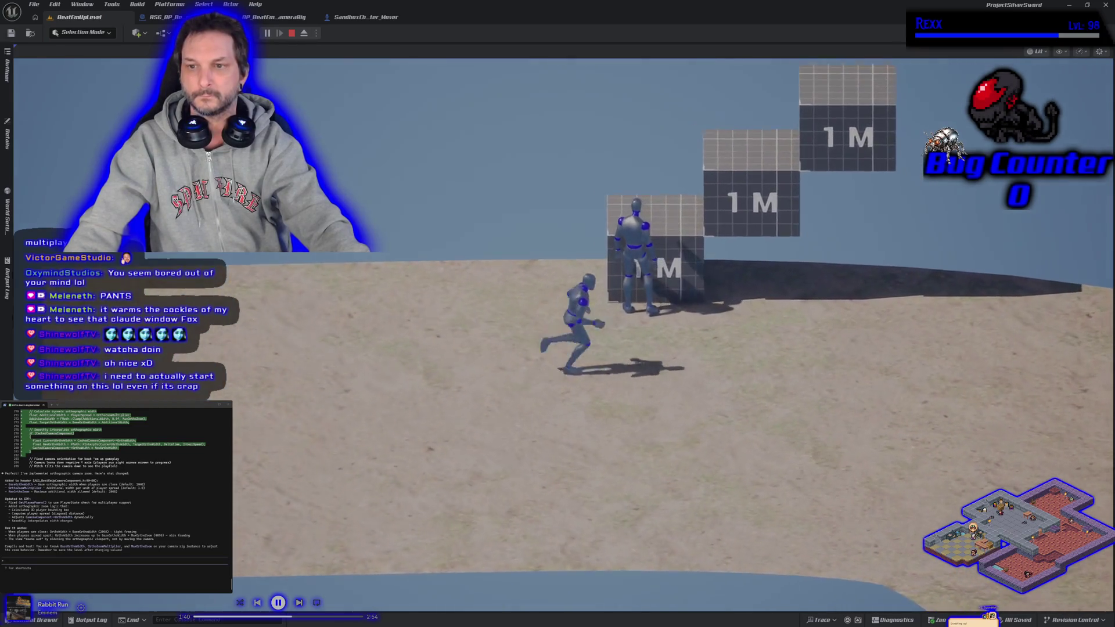
key("w")
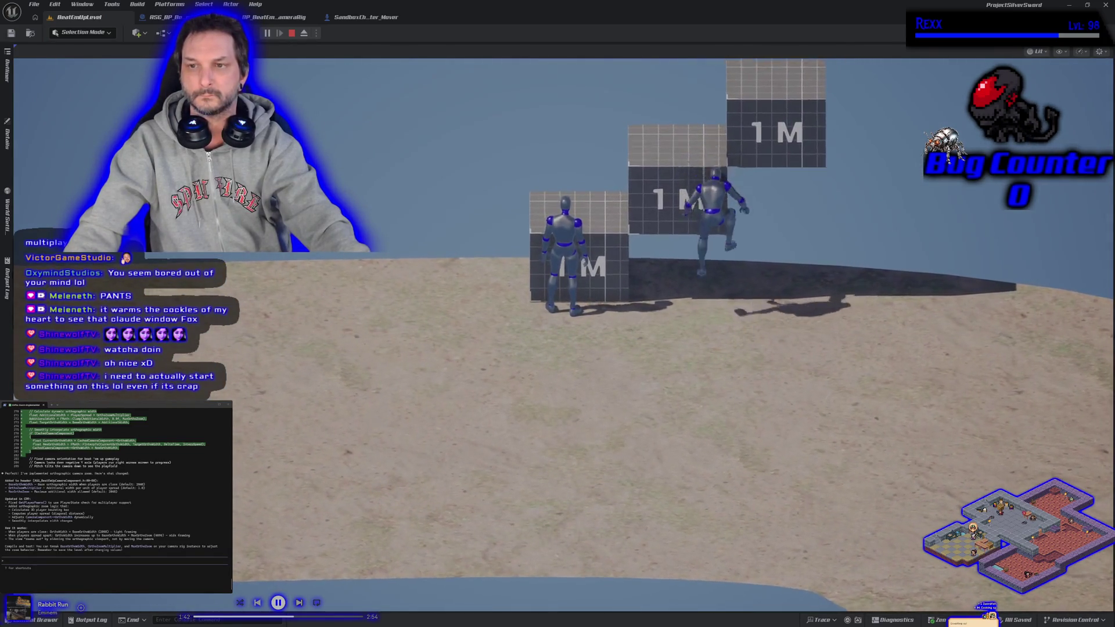
key("w")
key("w")
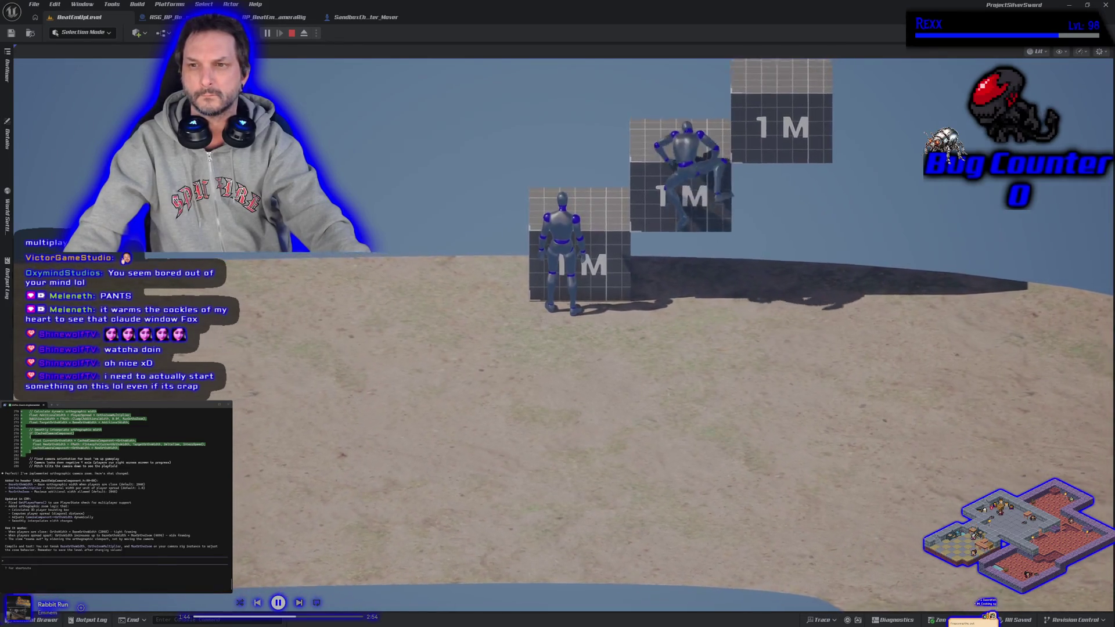
key("w")
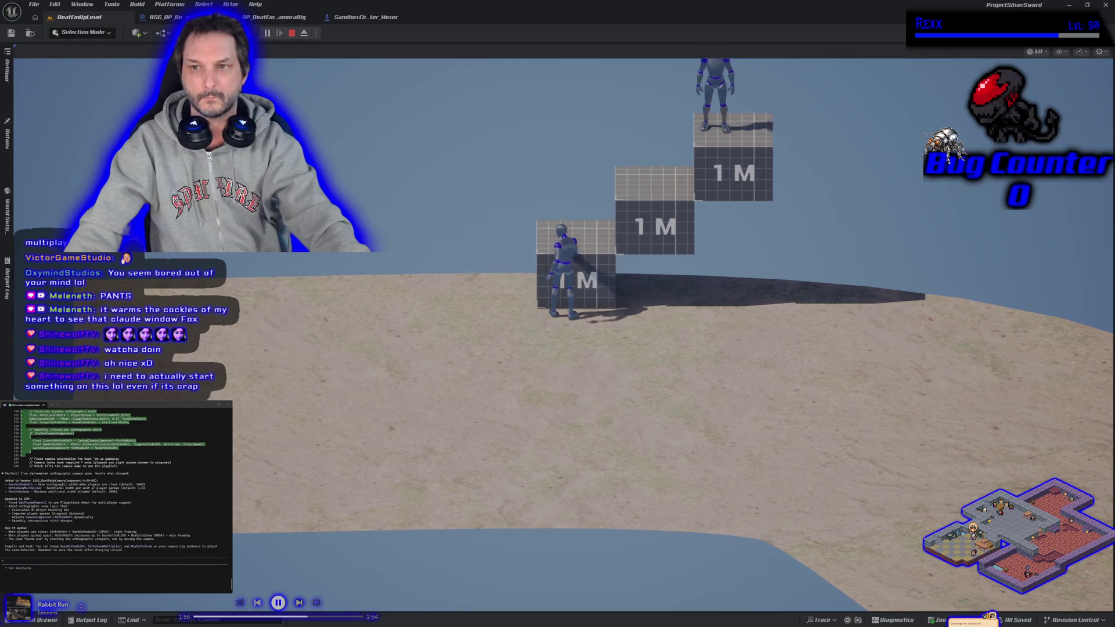
- Jump off the top block onto the sand and jump back up onto the 1M blocks
key("d")
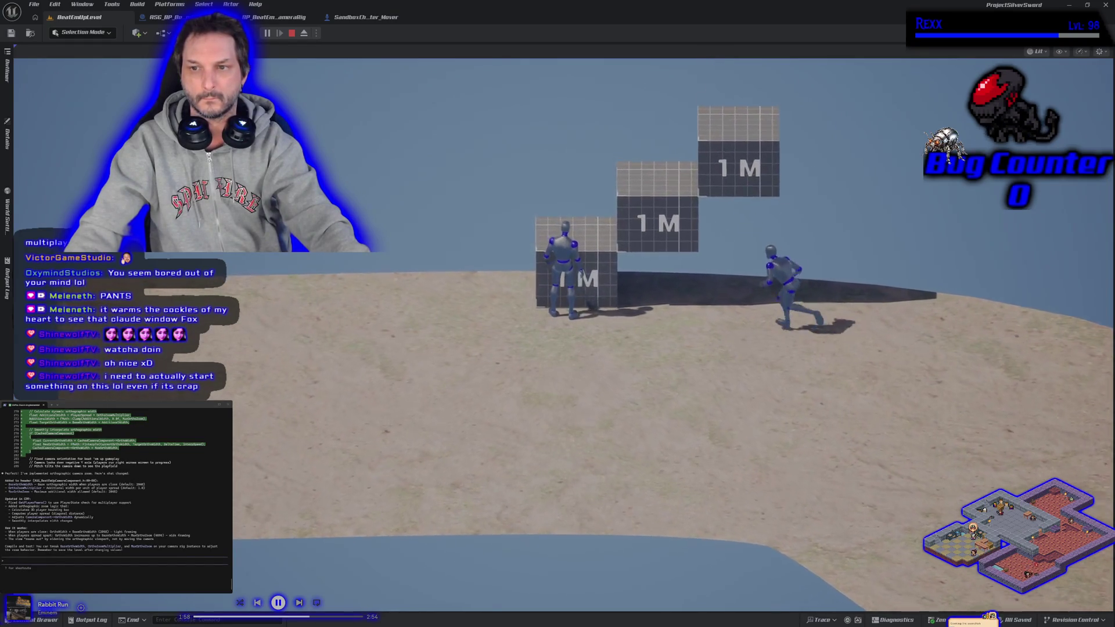
key("a")
key("space")
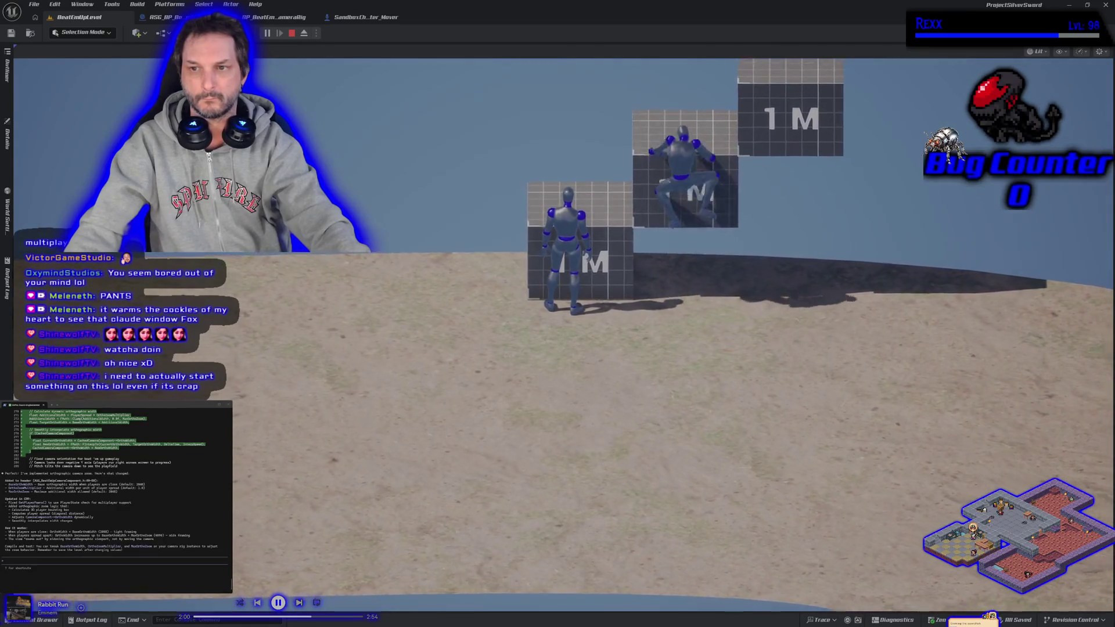
key("space")
key("d")
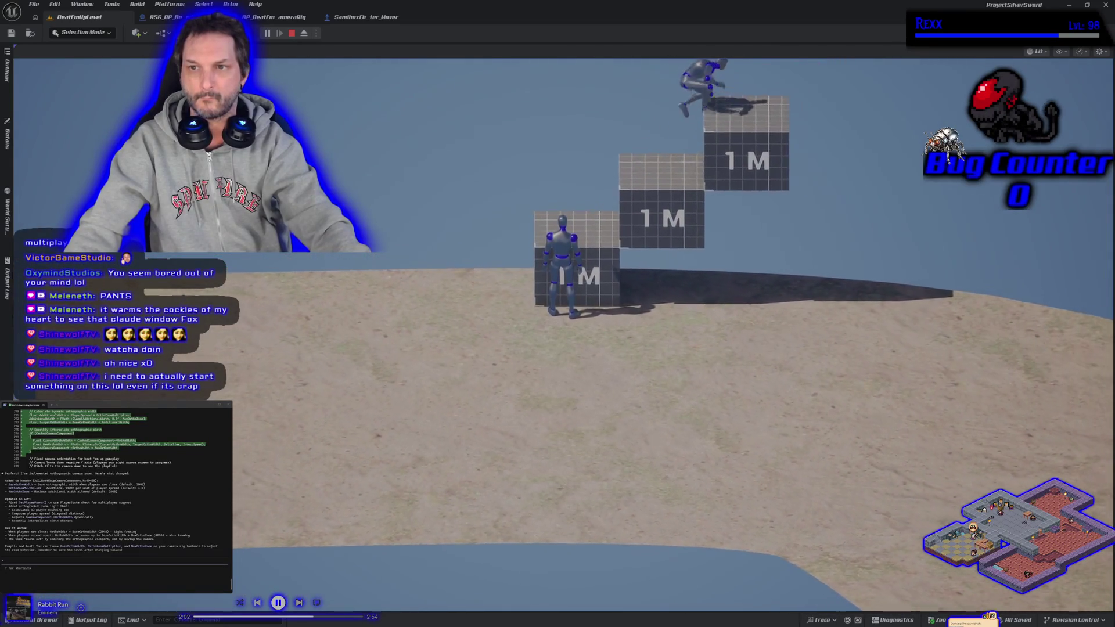
key("space")
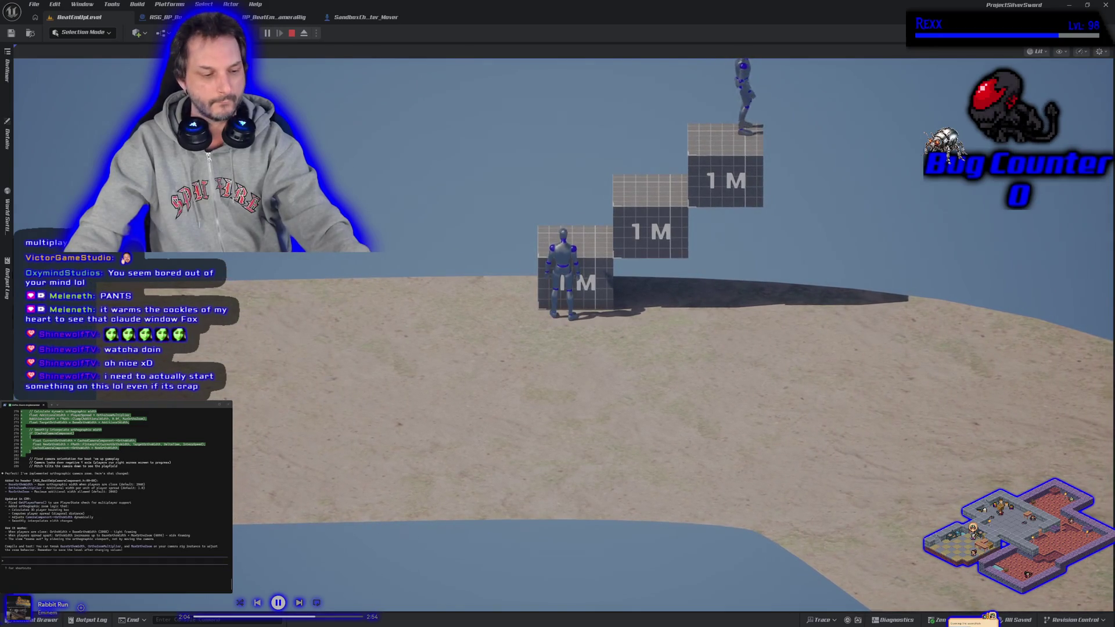
- Run the character back and forth across the sand to check the camera follow
key("d")
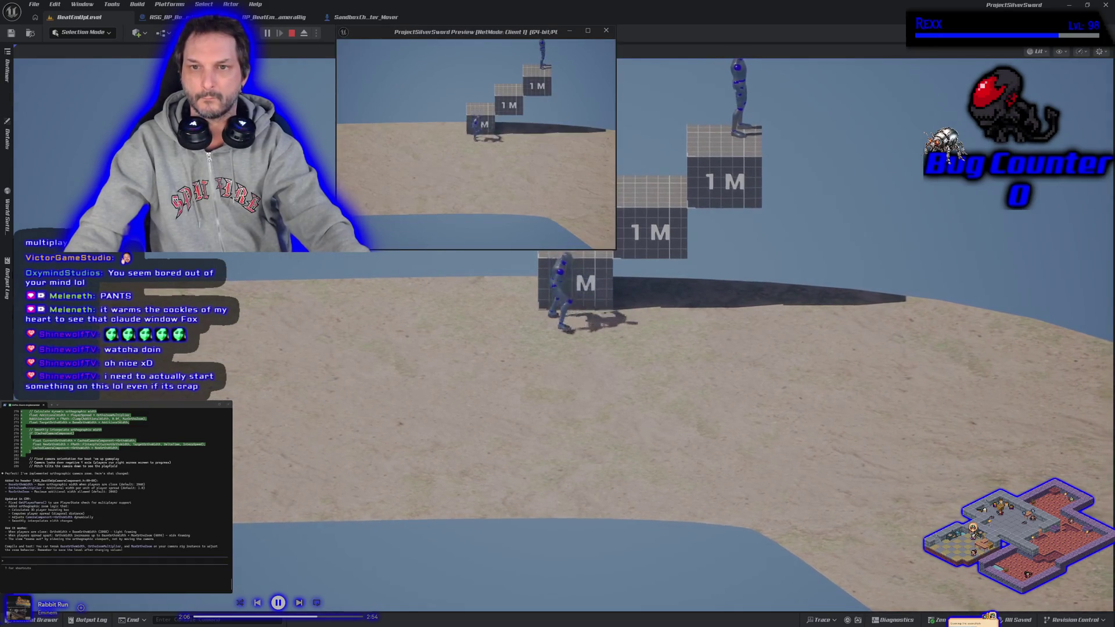
key("d")
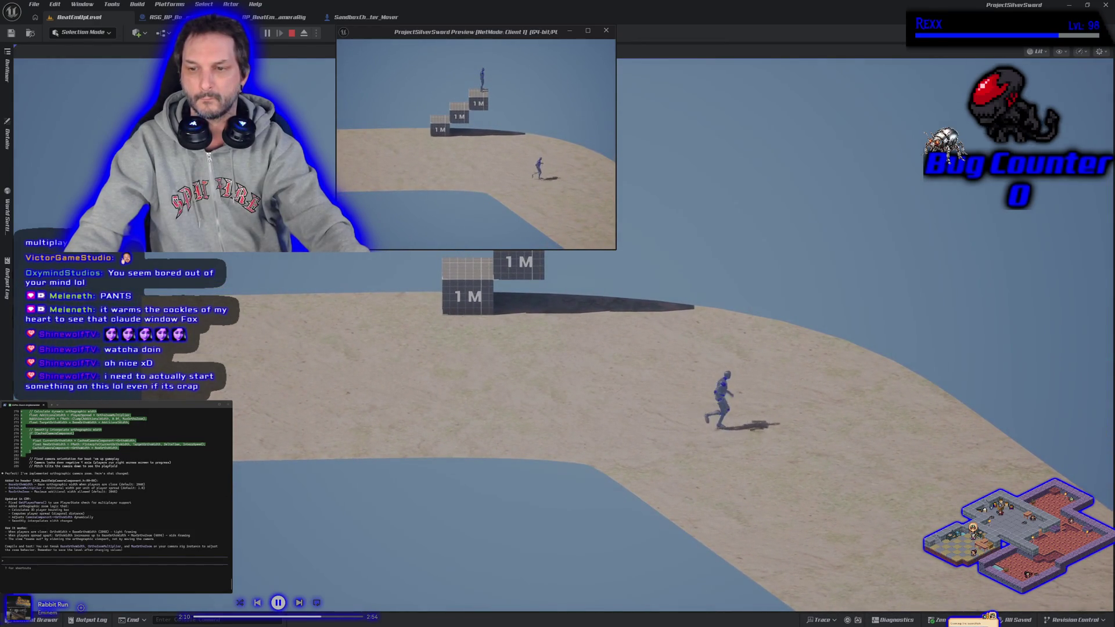
key("d")
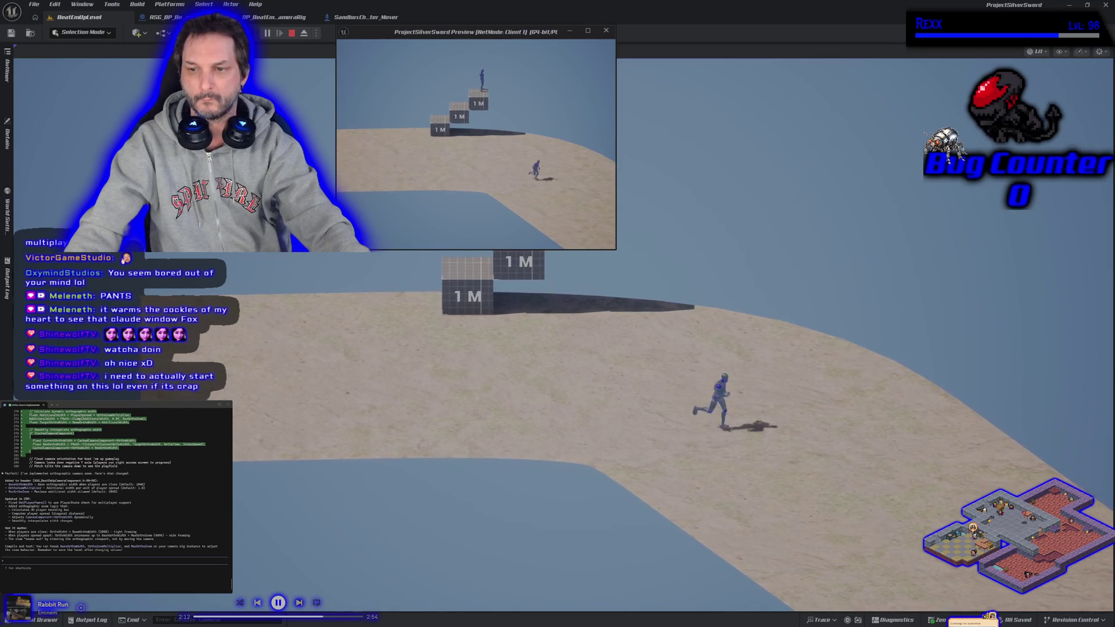
key("d")
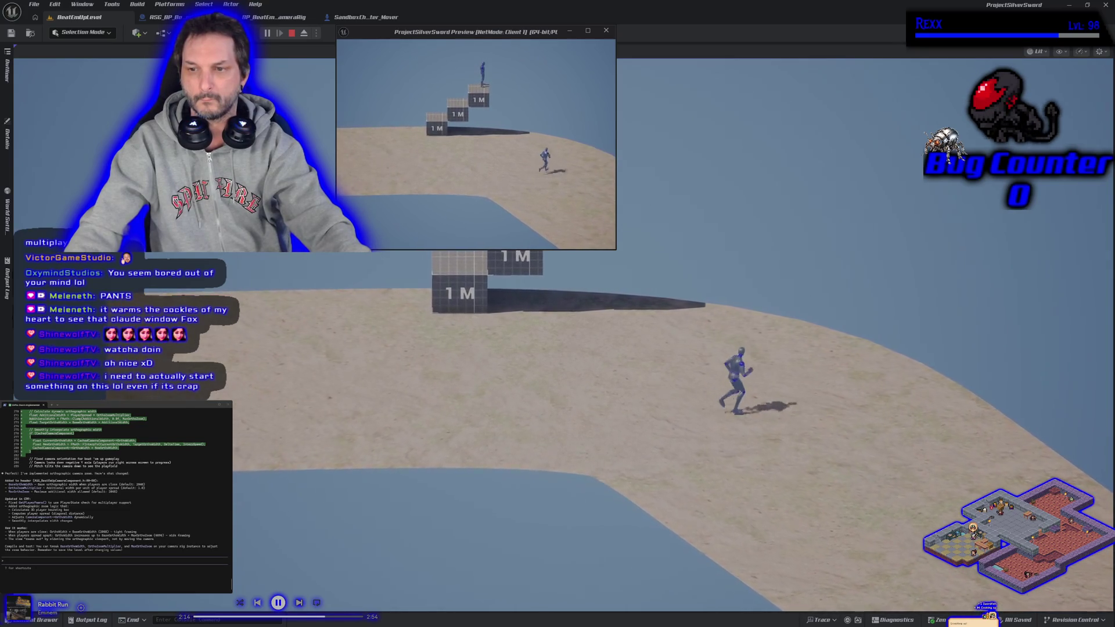
key("d")
key("a")
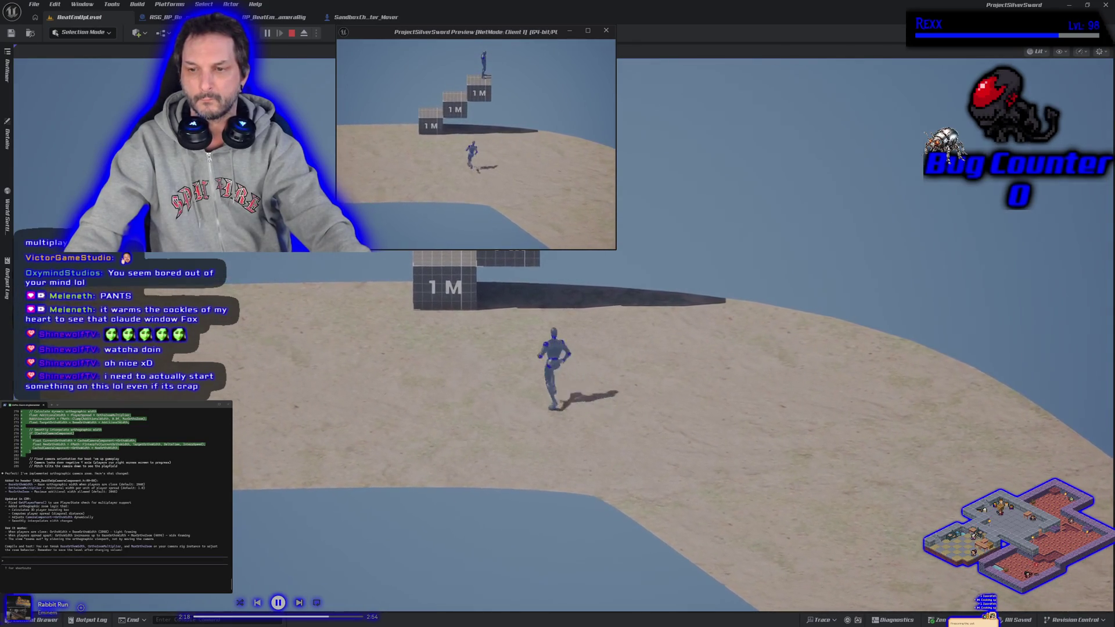
key("d")
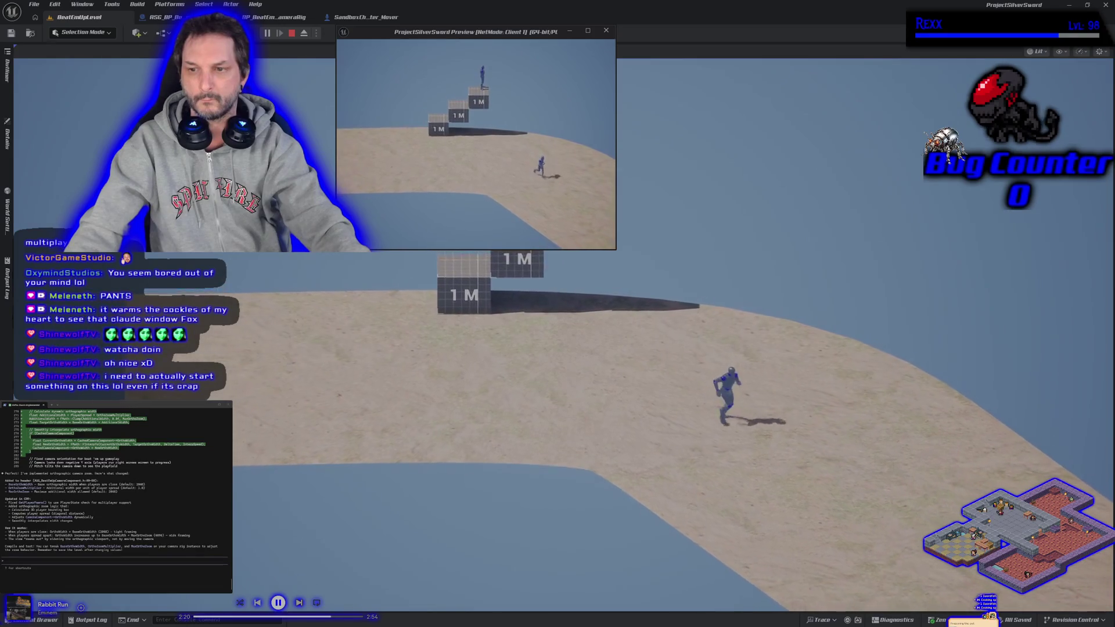
key("s")
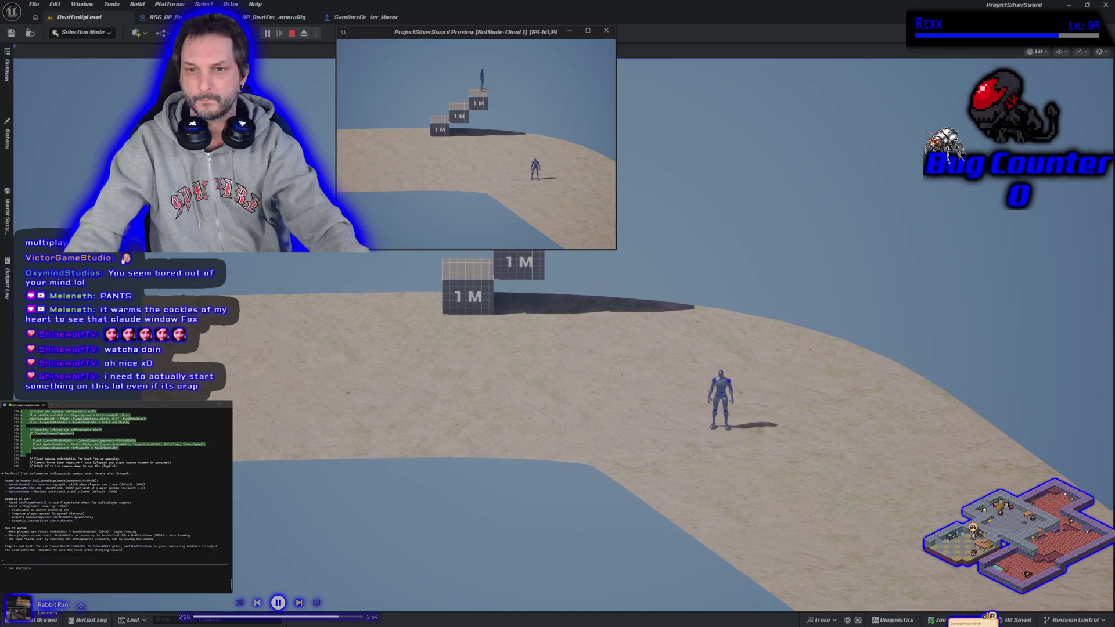
key("a")
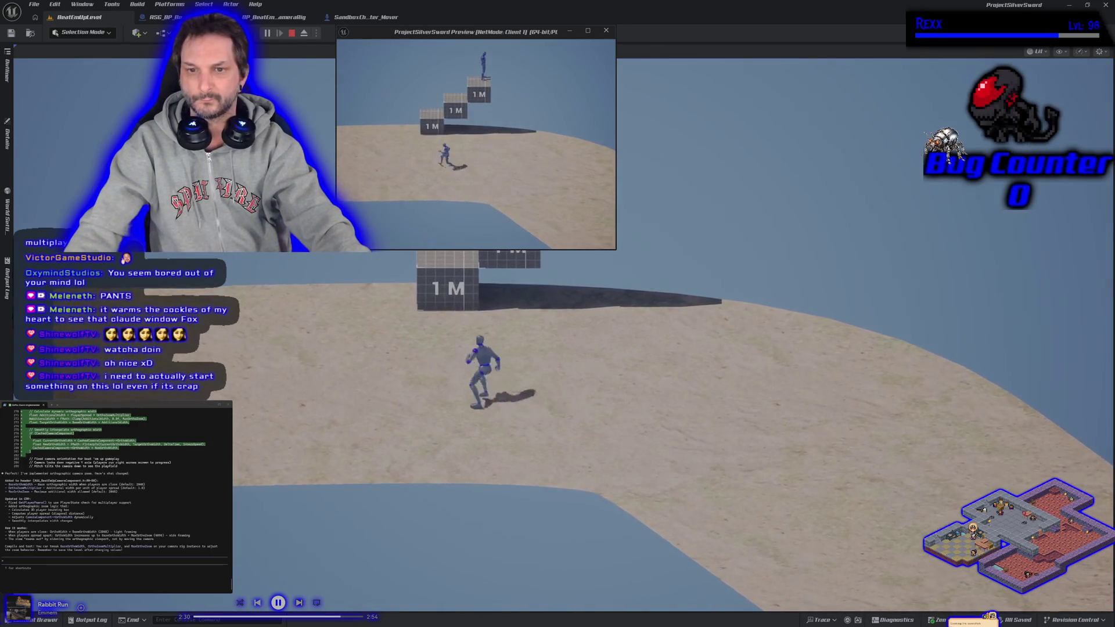
key("d")
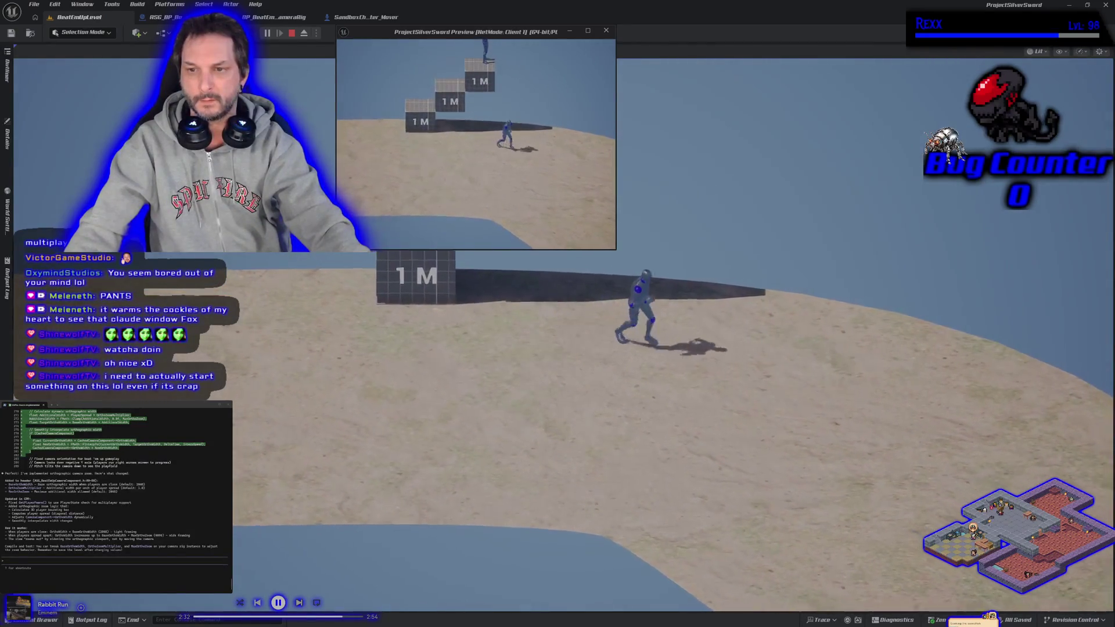
key("s")
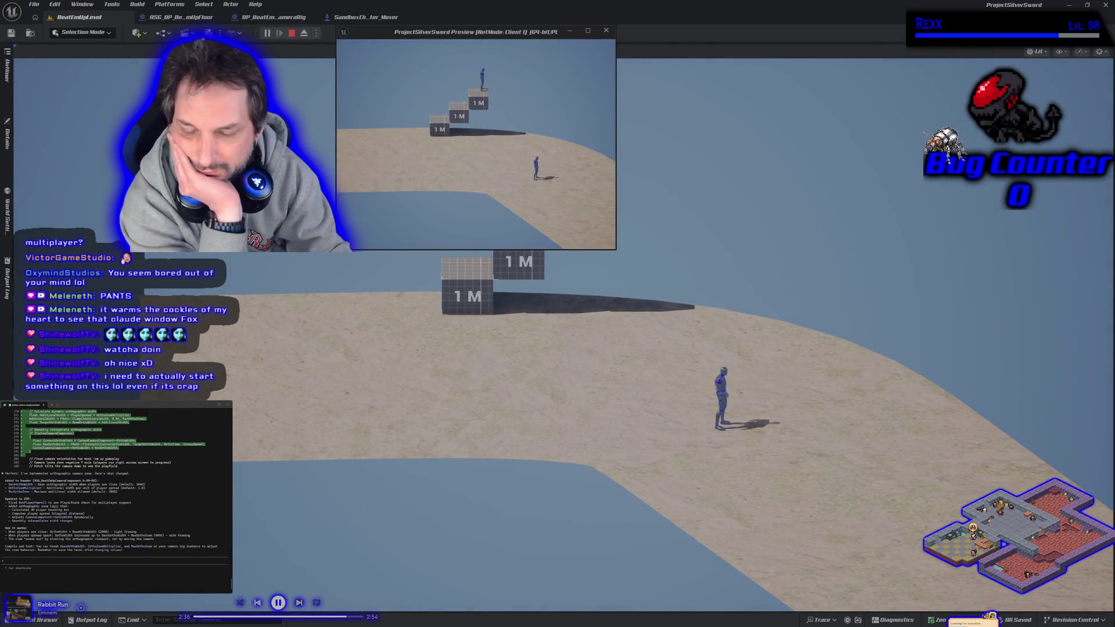
key("d")
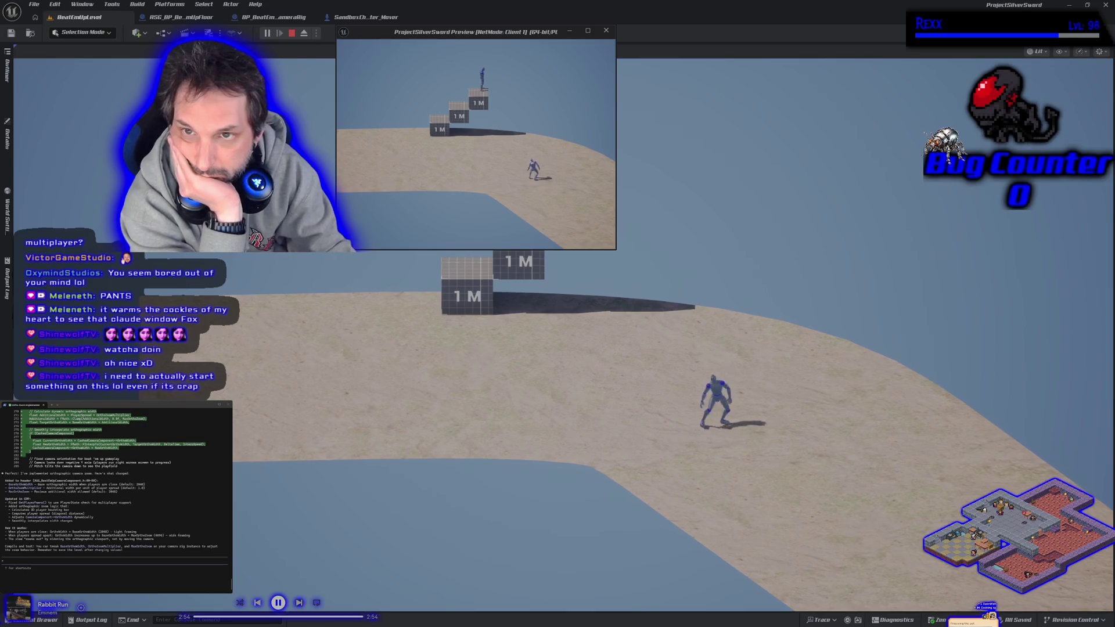
- Run past the 1M blocks and around the sand ledge testing camera panning, then stop playing
key("w")
key("w")
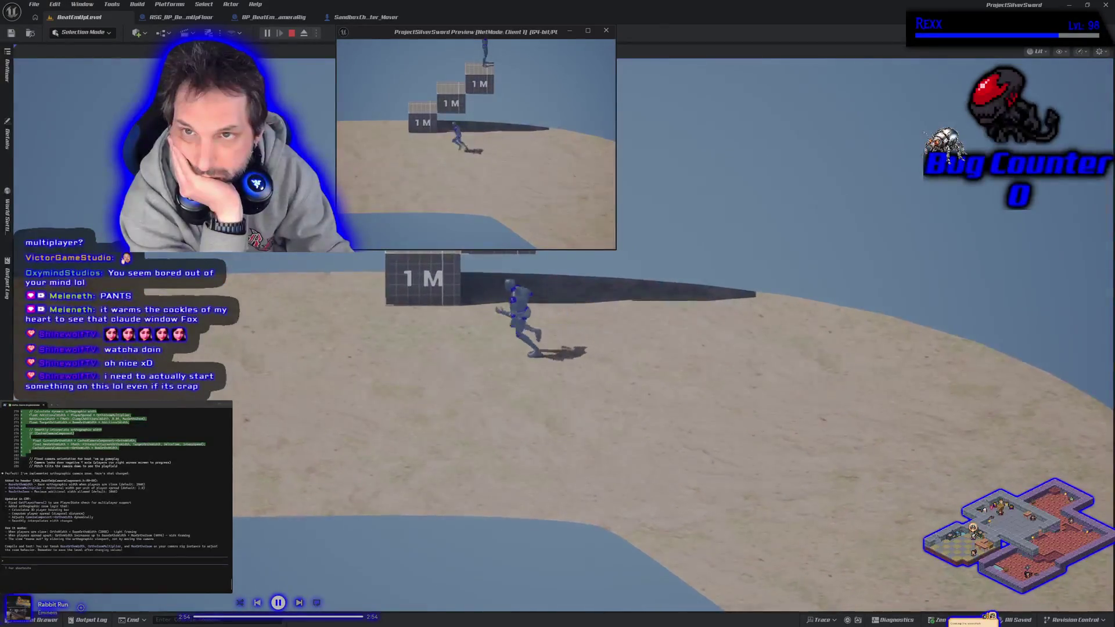
key("w")
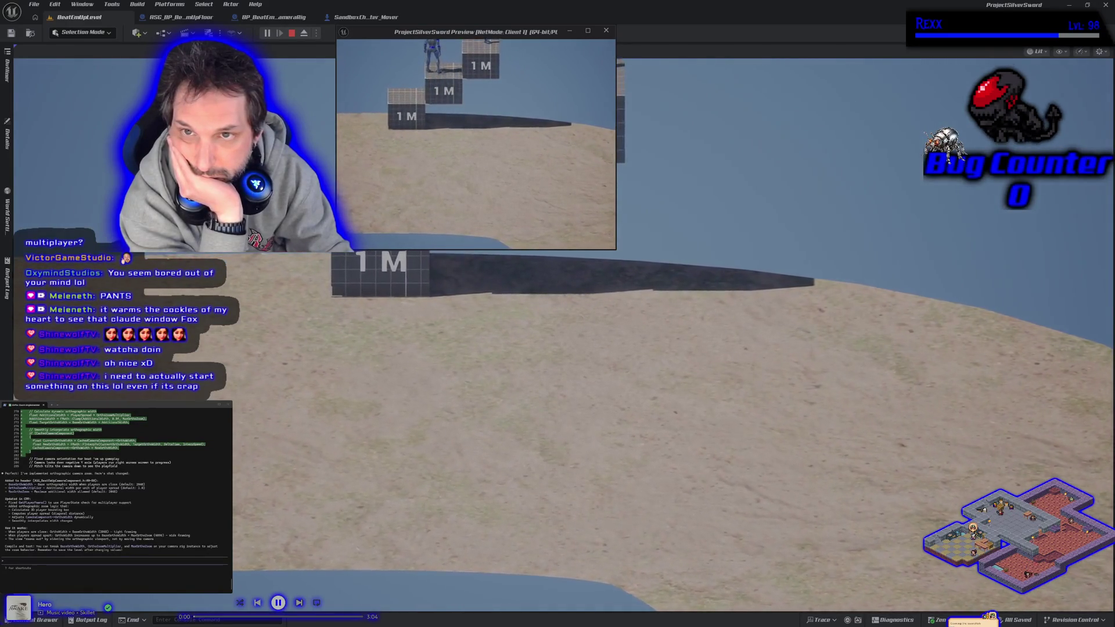
key("w")
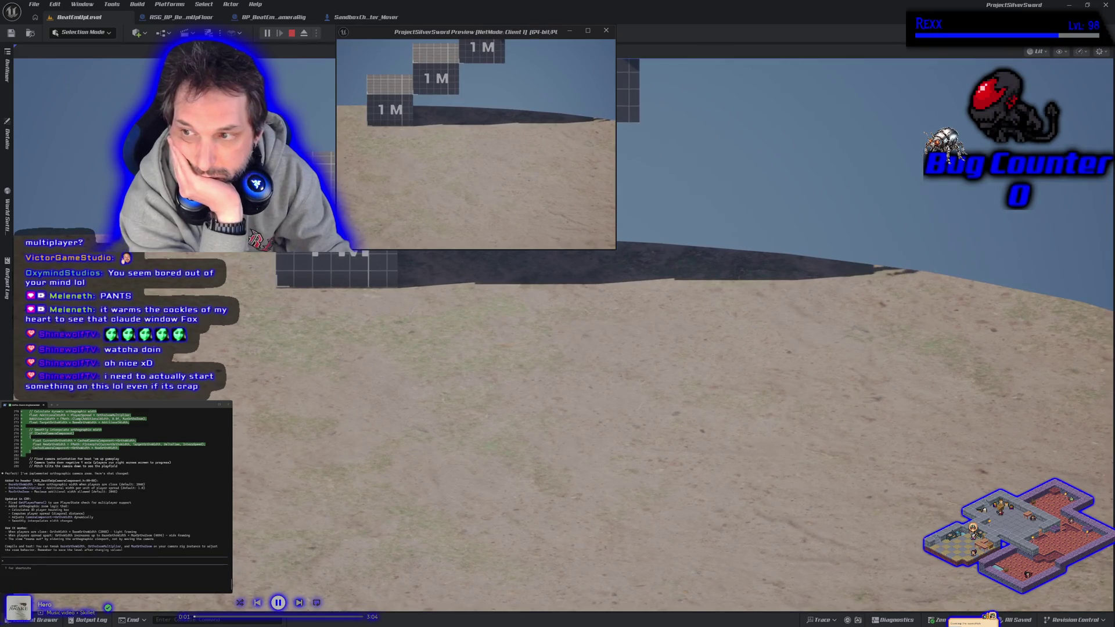
key("s")
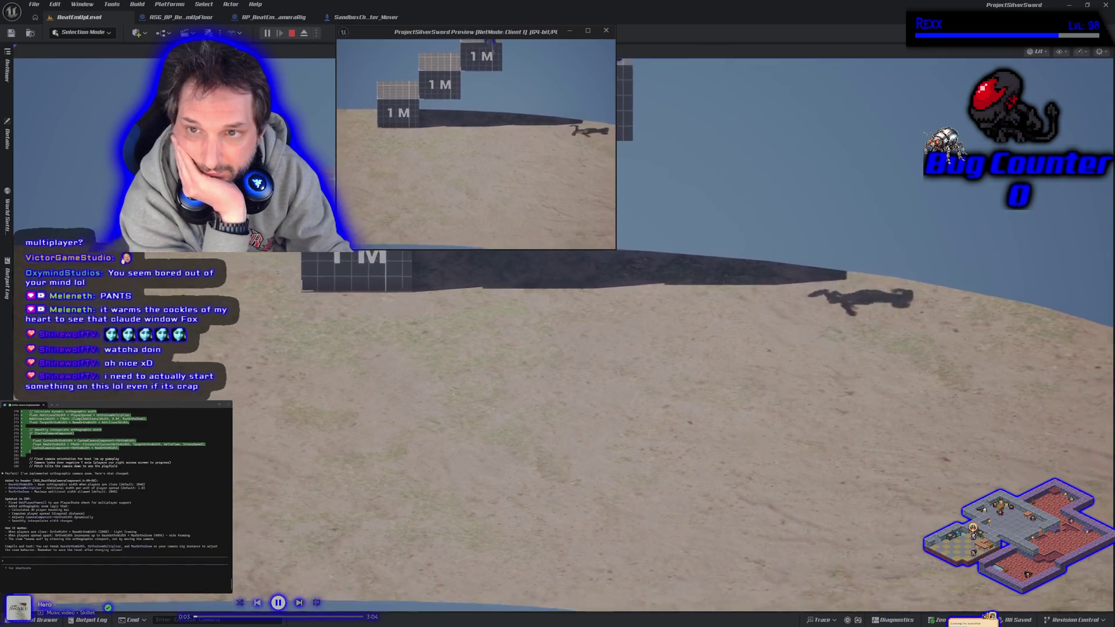
key("d")
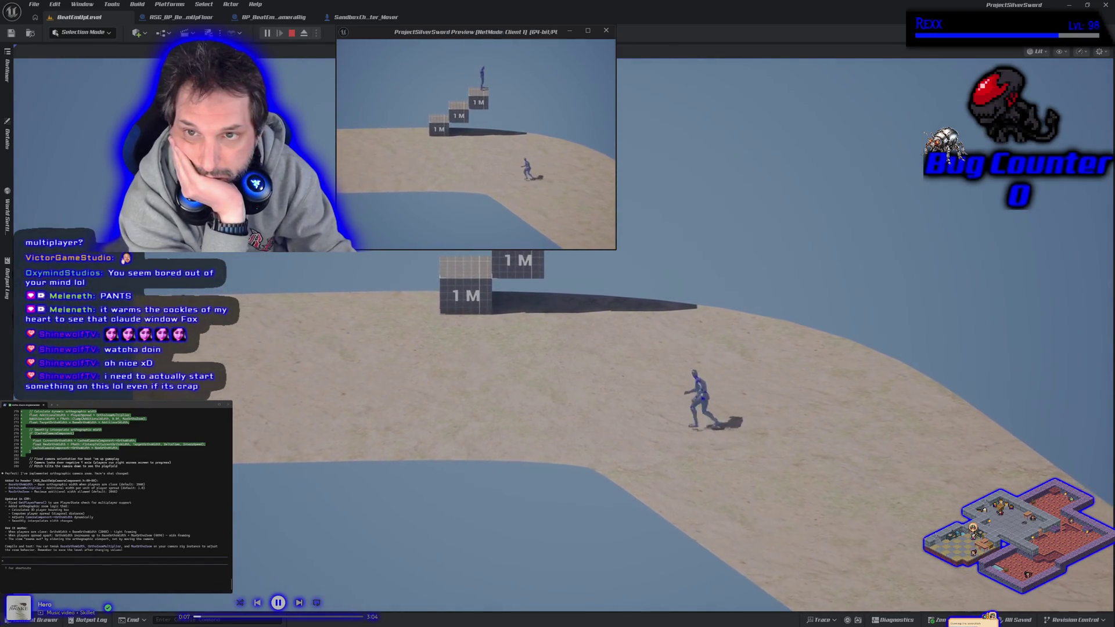
key("a")
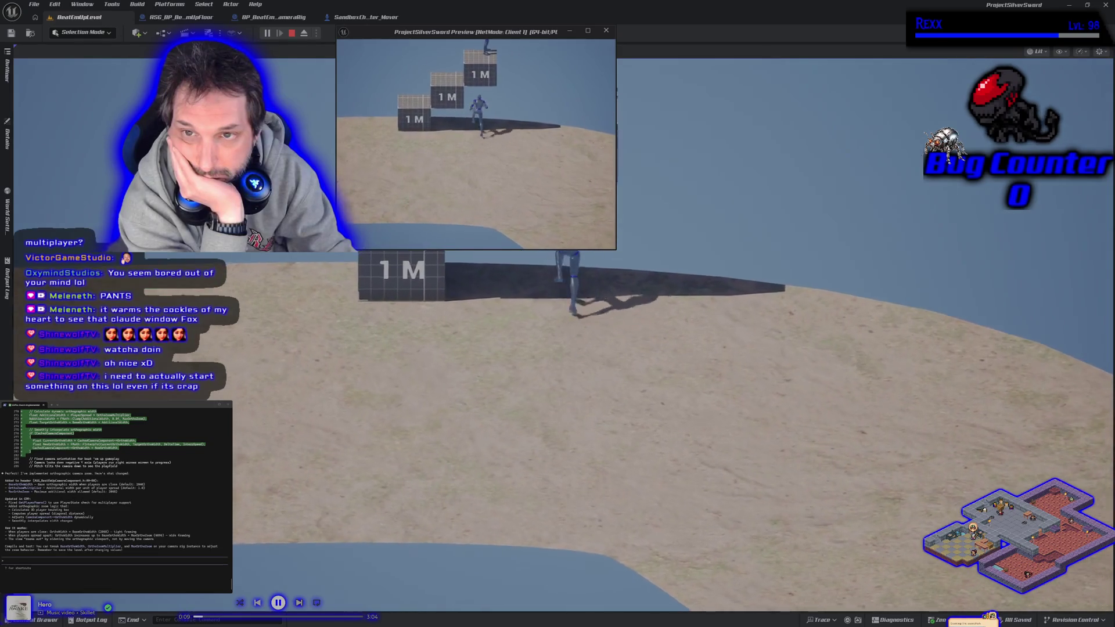
key("d")
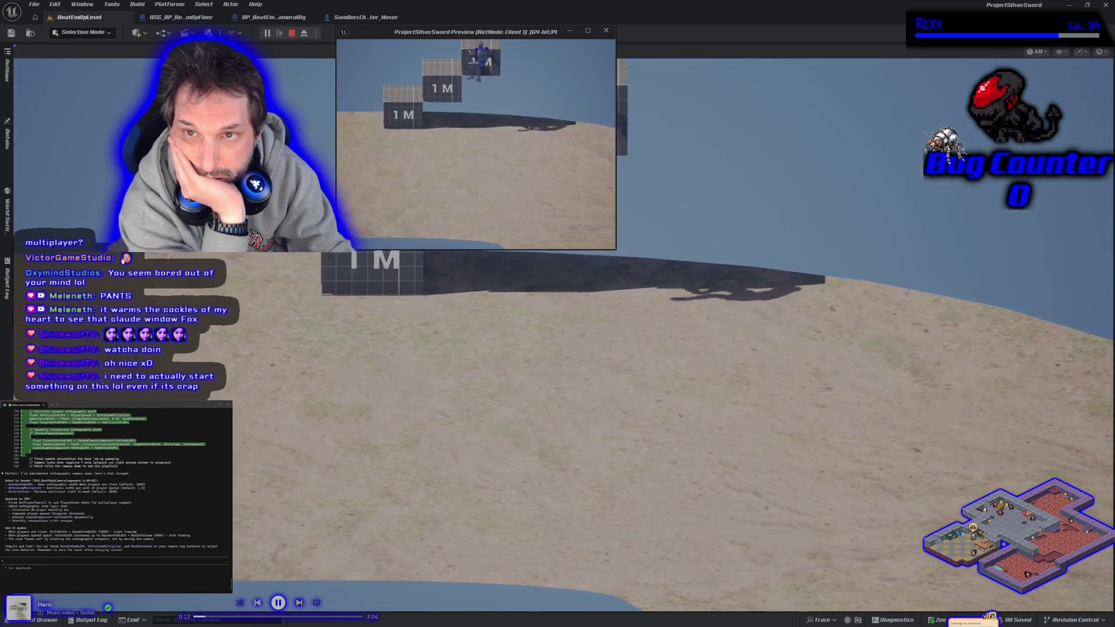
key("d")
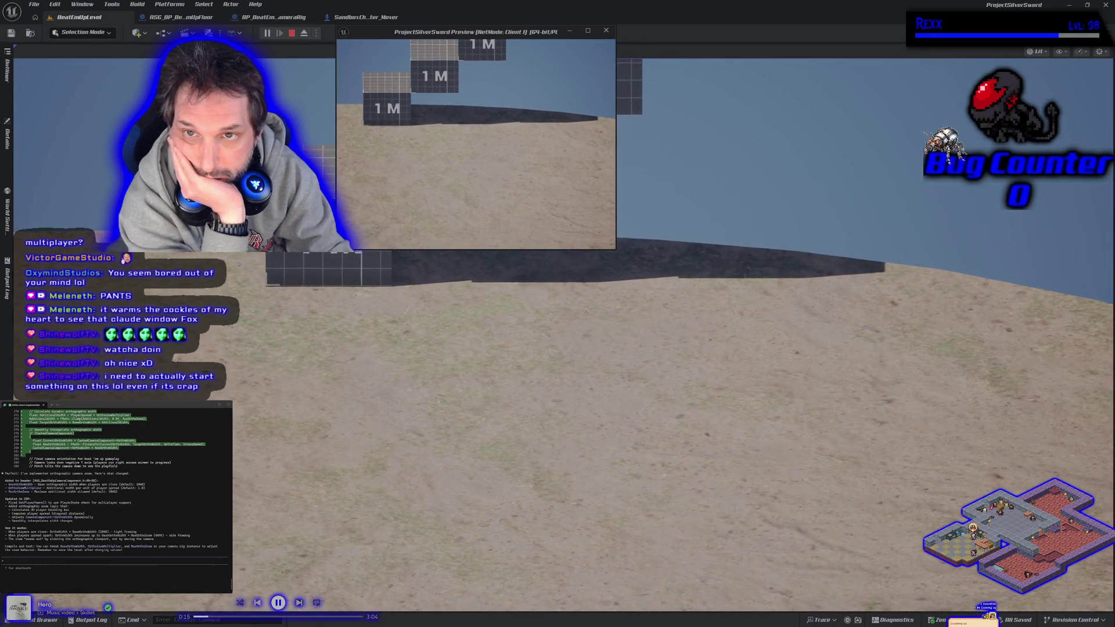
key("a")
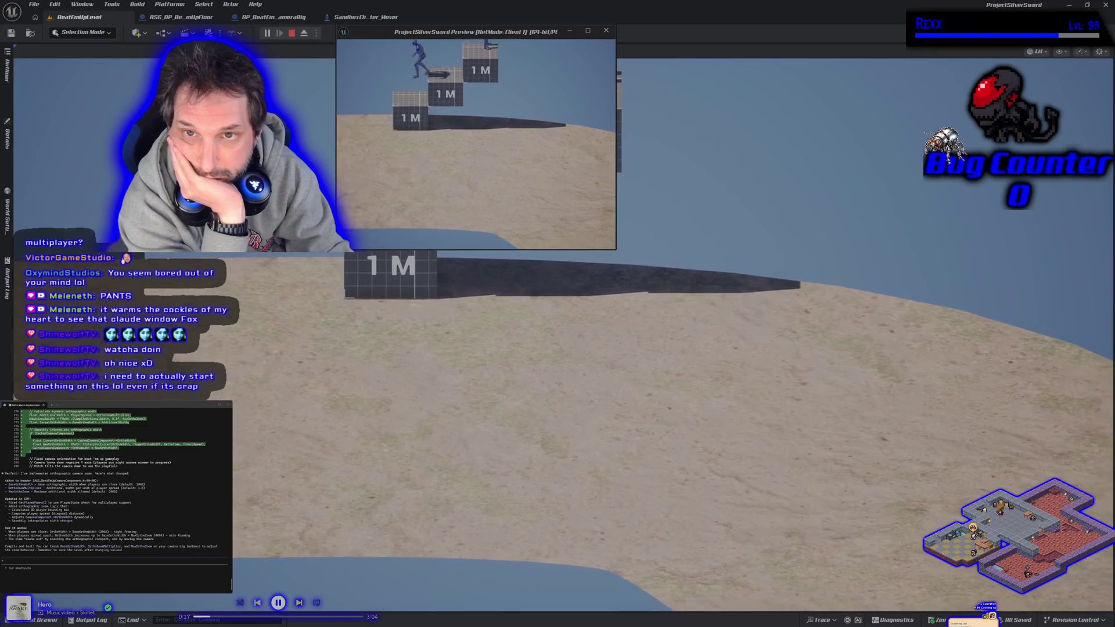
key("a")
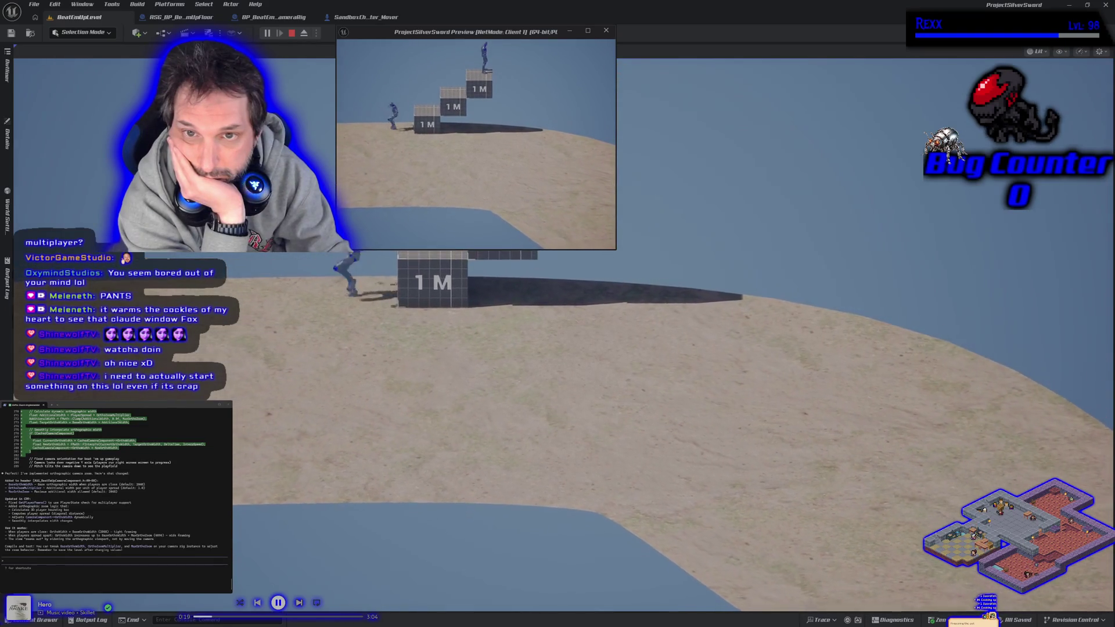
key("s")
key("d")
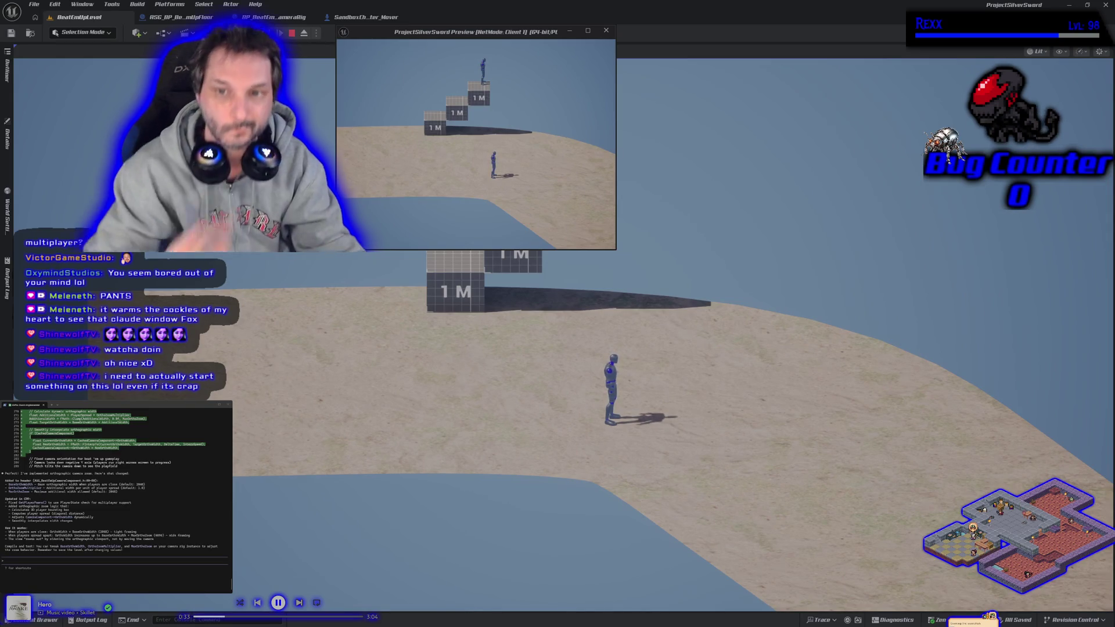
key("Escape")
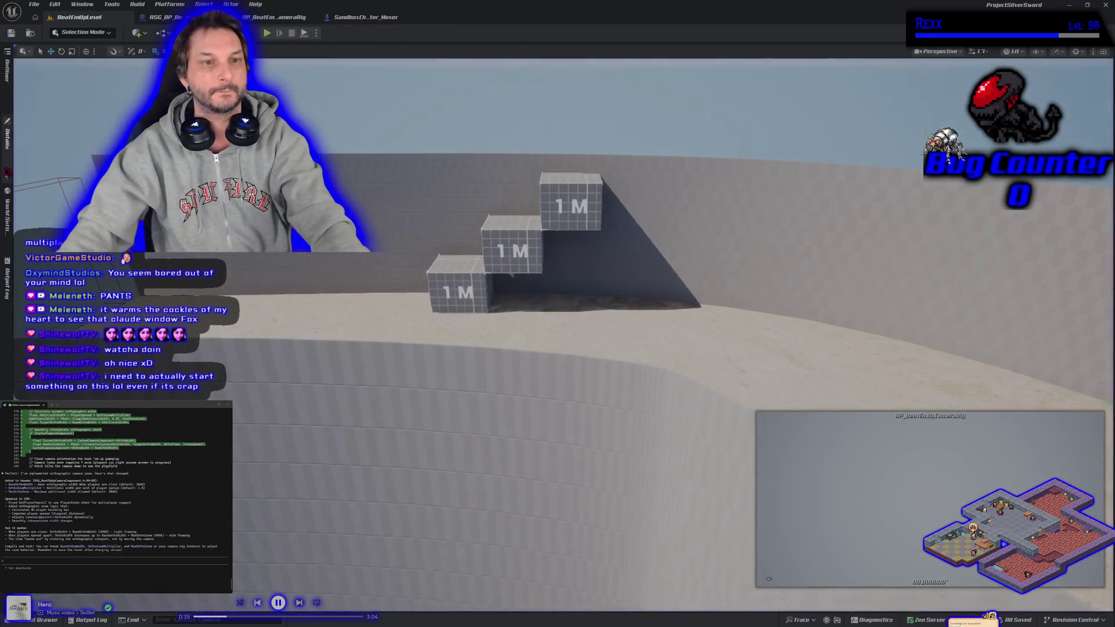
- Select Beat Em Up Camera Component in the rig's Details, save BeatEmUpLevel, and press Play
left_click(8, 141)
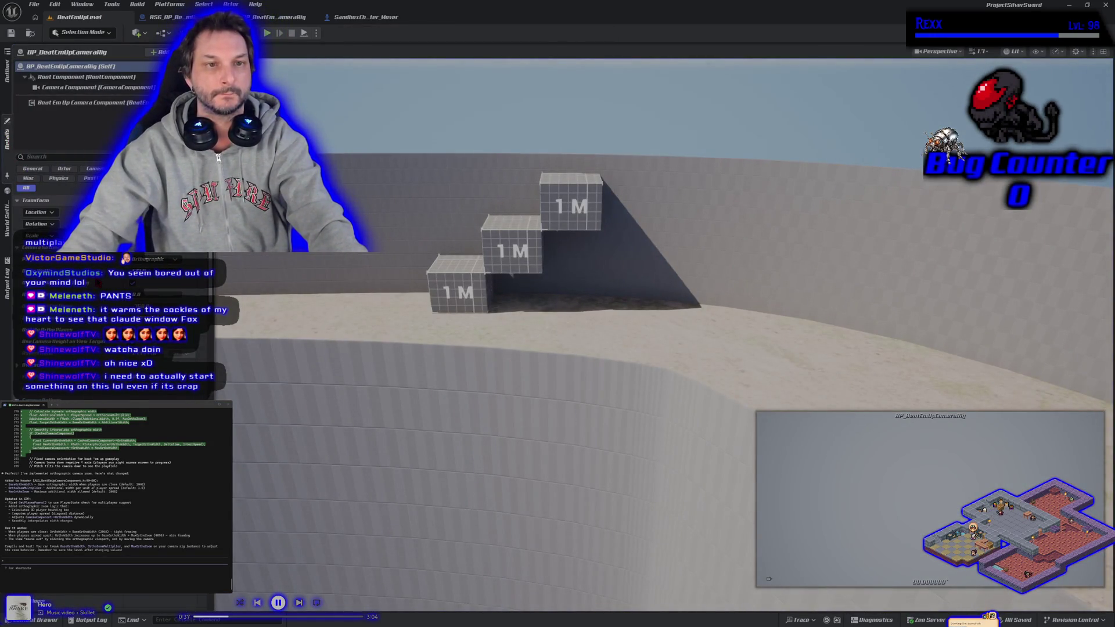
left_click(65, 110)
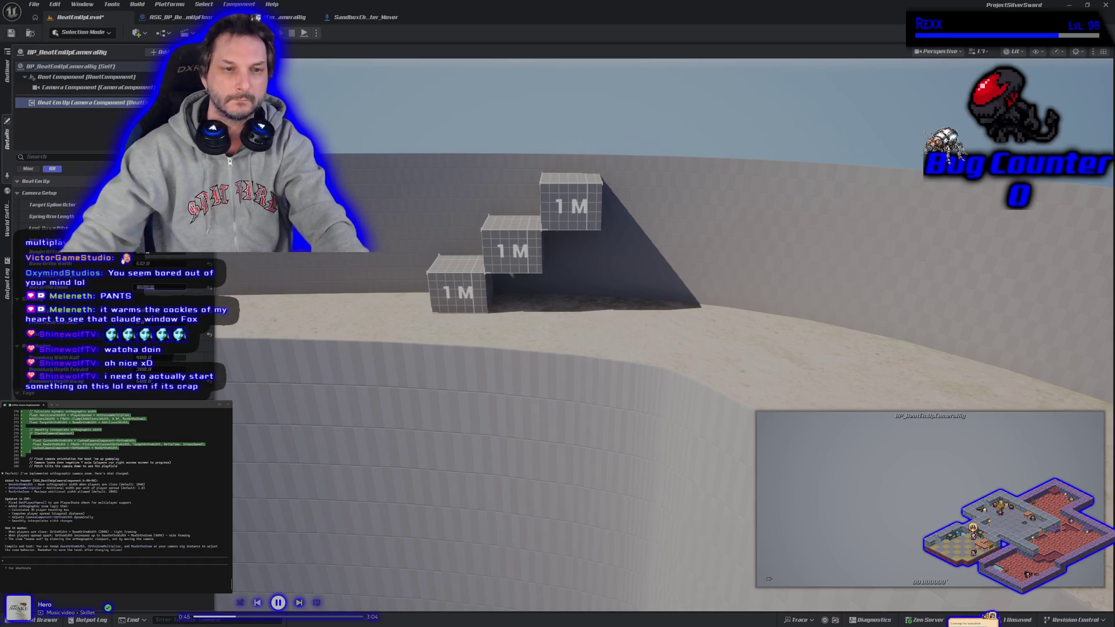
left_click(12, 33)
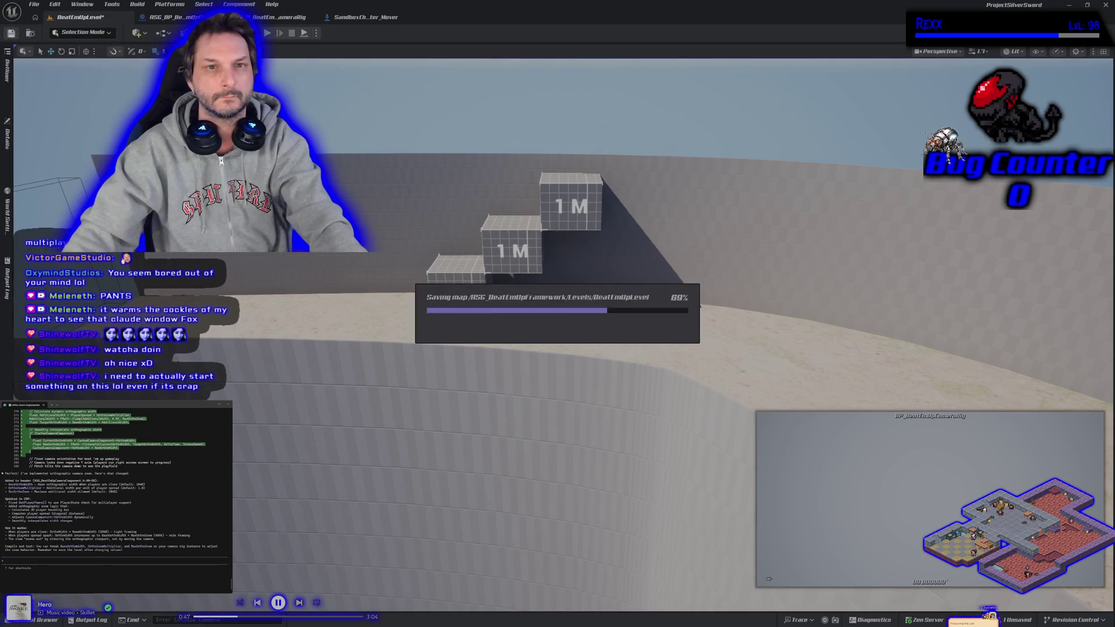
left_click(266, 34)
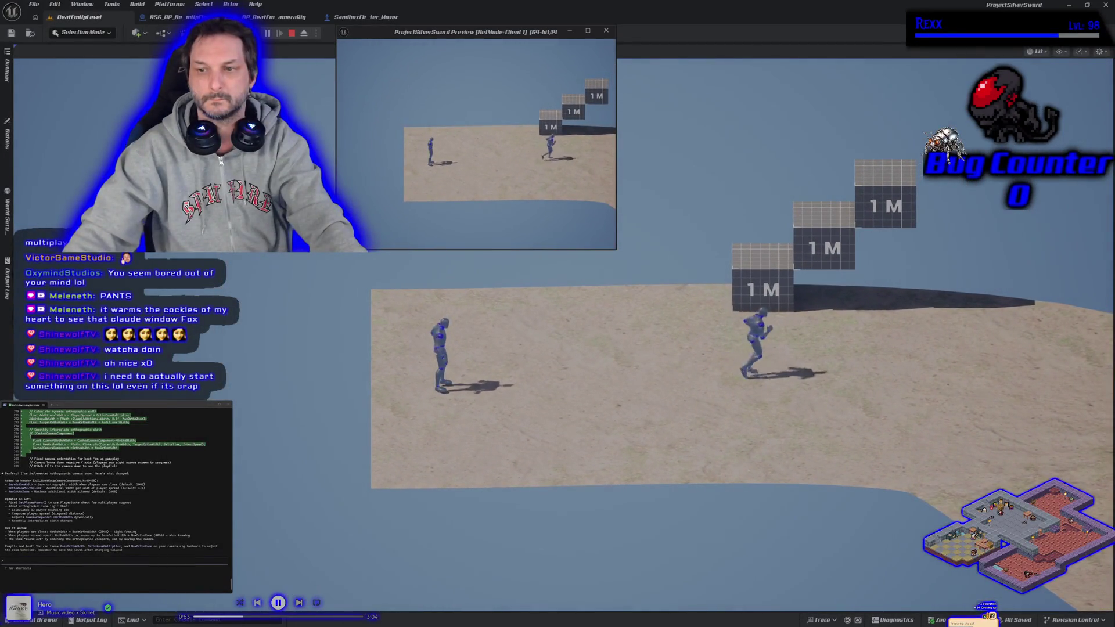
- Run one mannequin past the other and jump it up the 1M blocks to the top
key("alt+Tab")
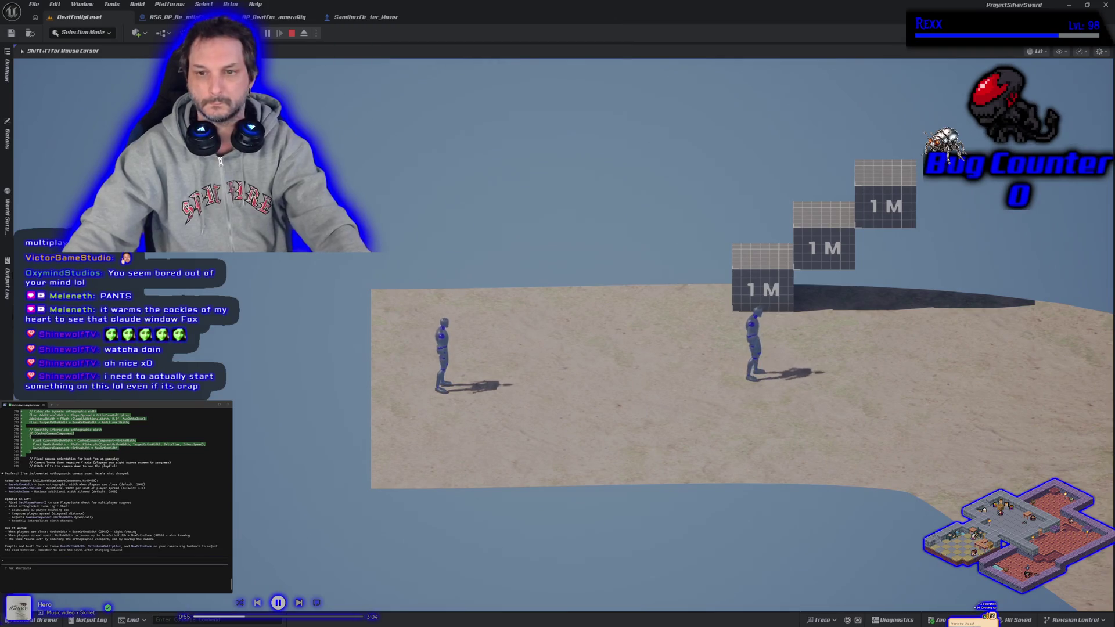
key("d")
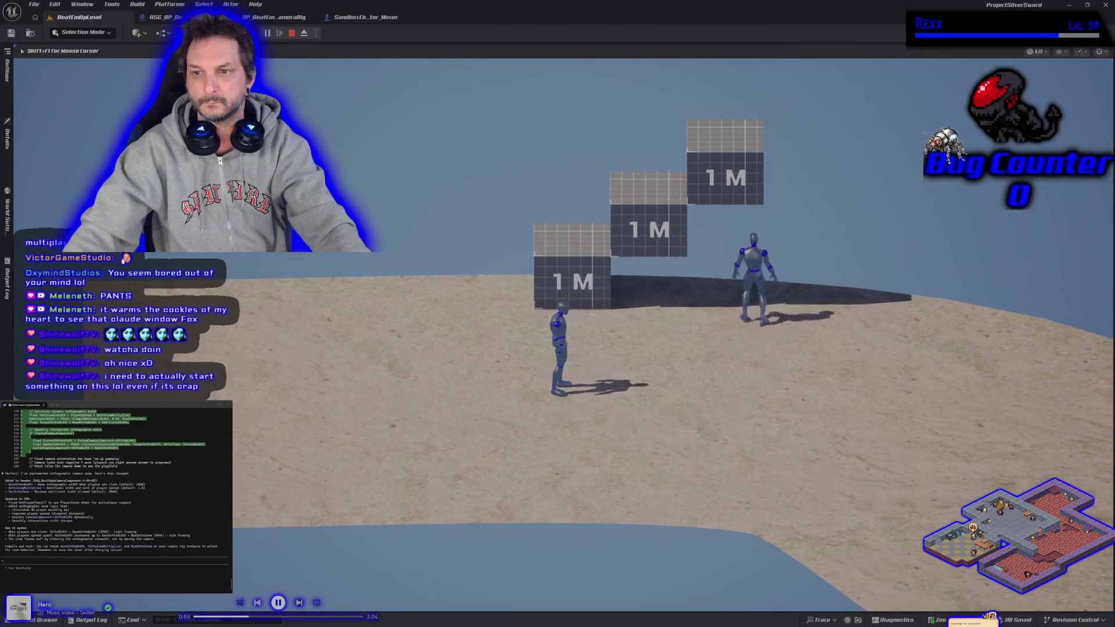
key("a")
key("space")
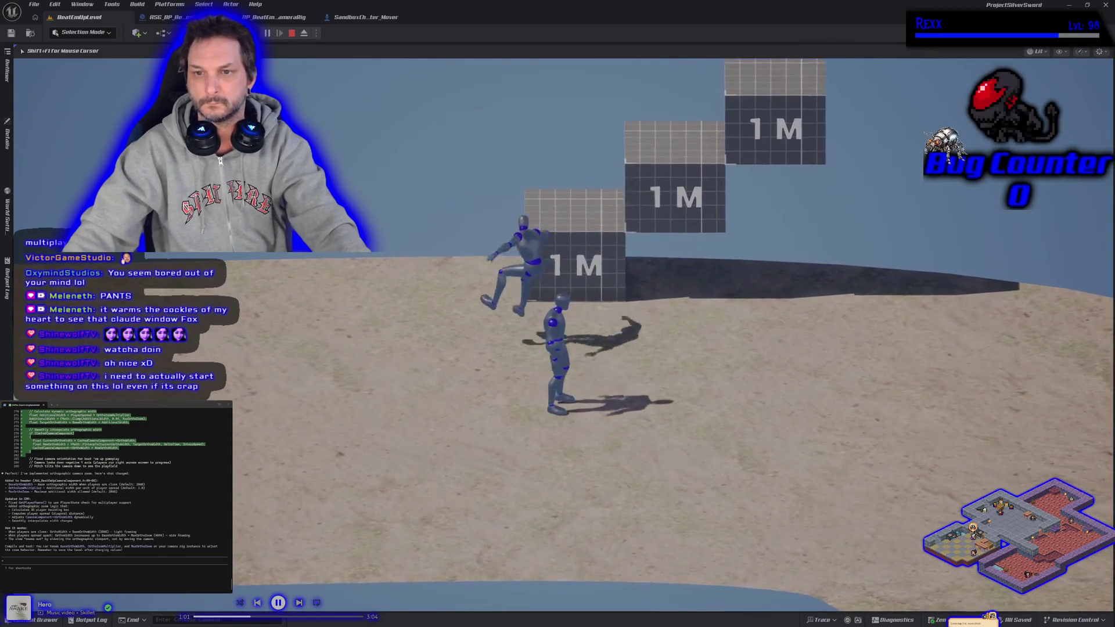
key("d")
key("space")
key("space")
key("space")
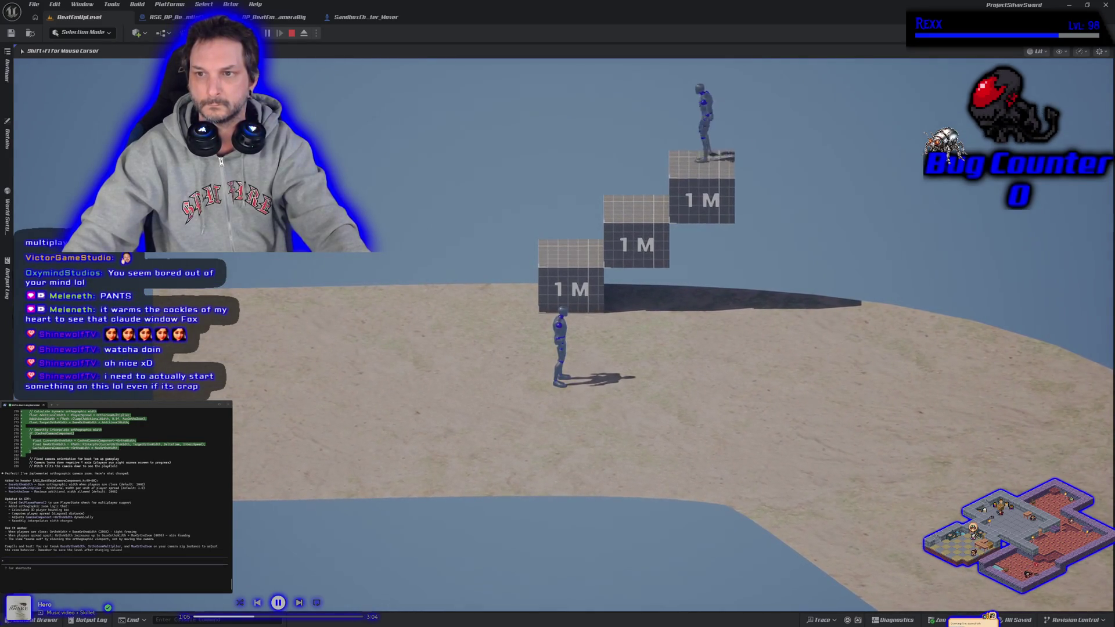
- Climb the client's character up the steps, run it left and right, then stop playing
key("shift+F1")
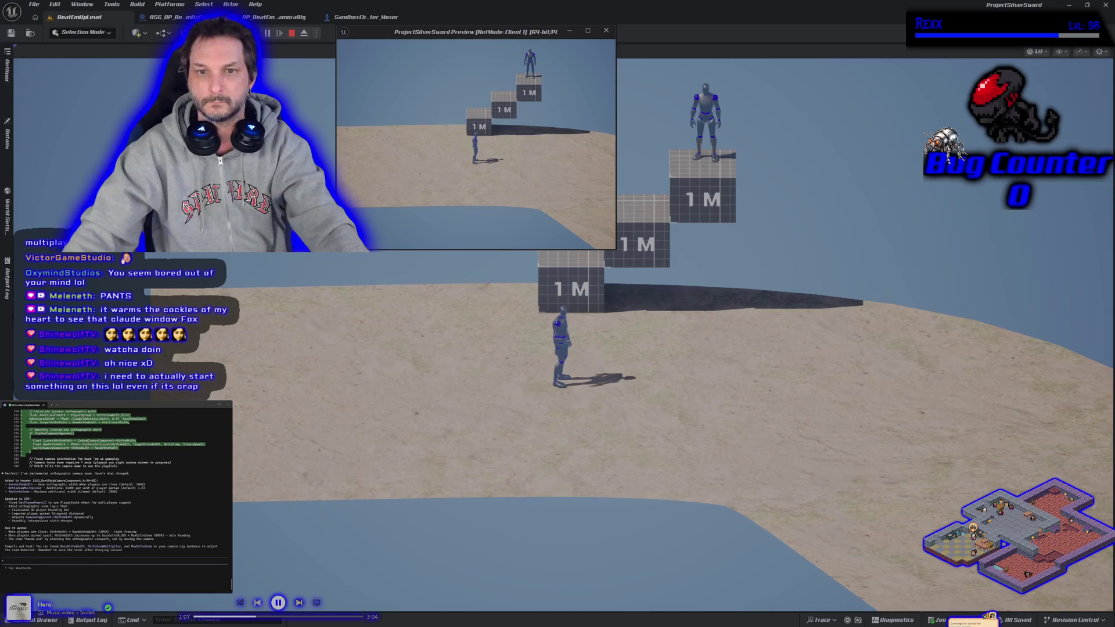
key("w")
key("space")
key("space")
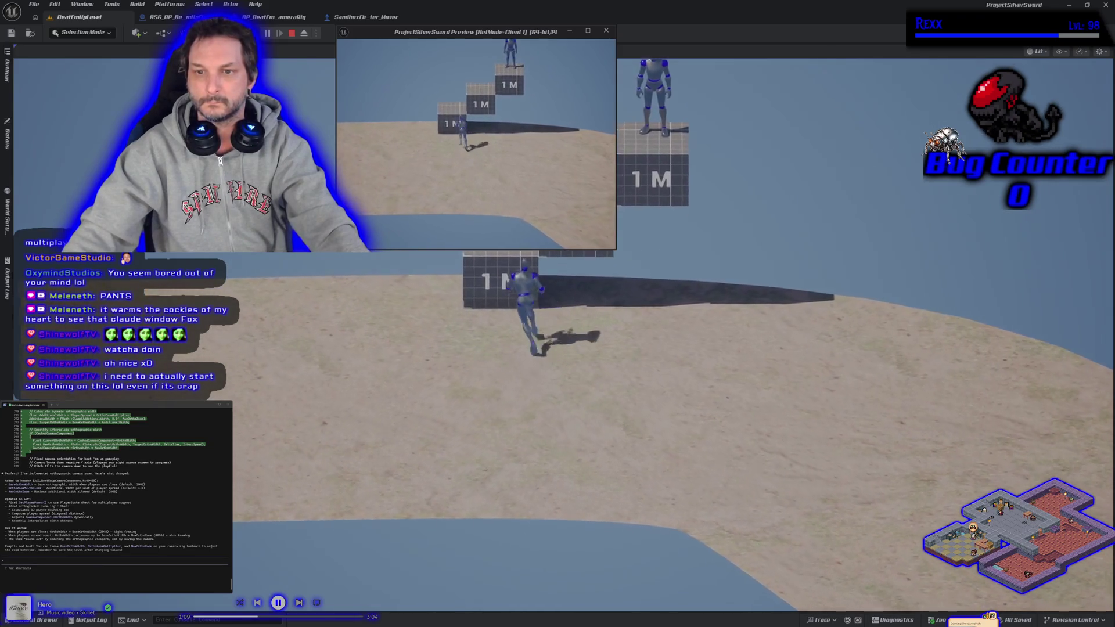
key("space")
key("space")
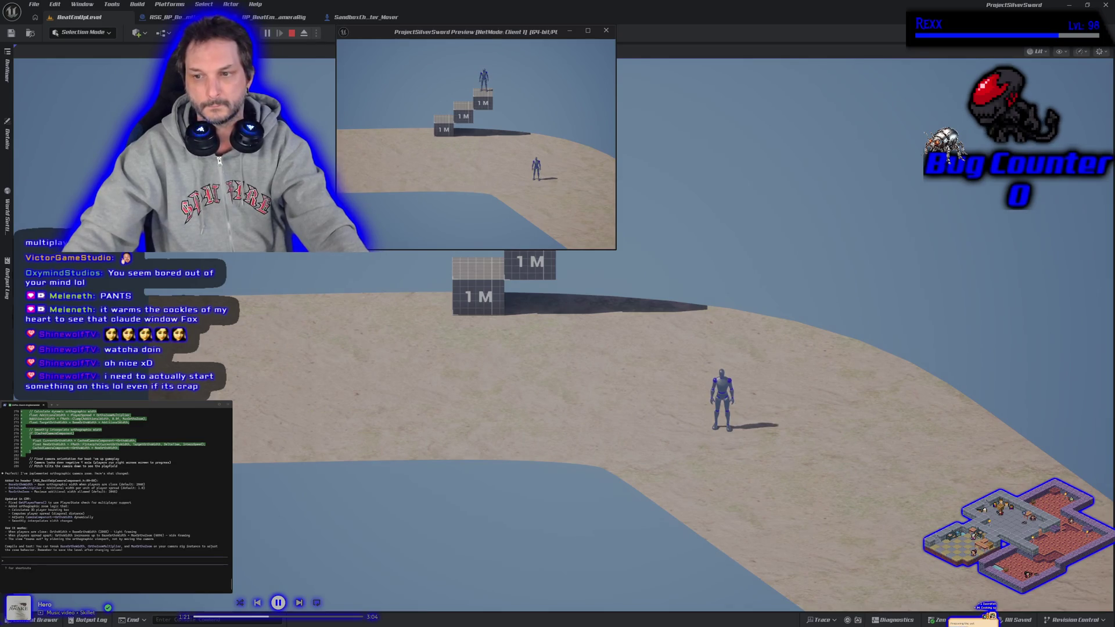
key("d")
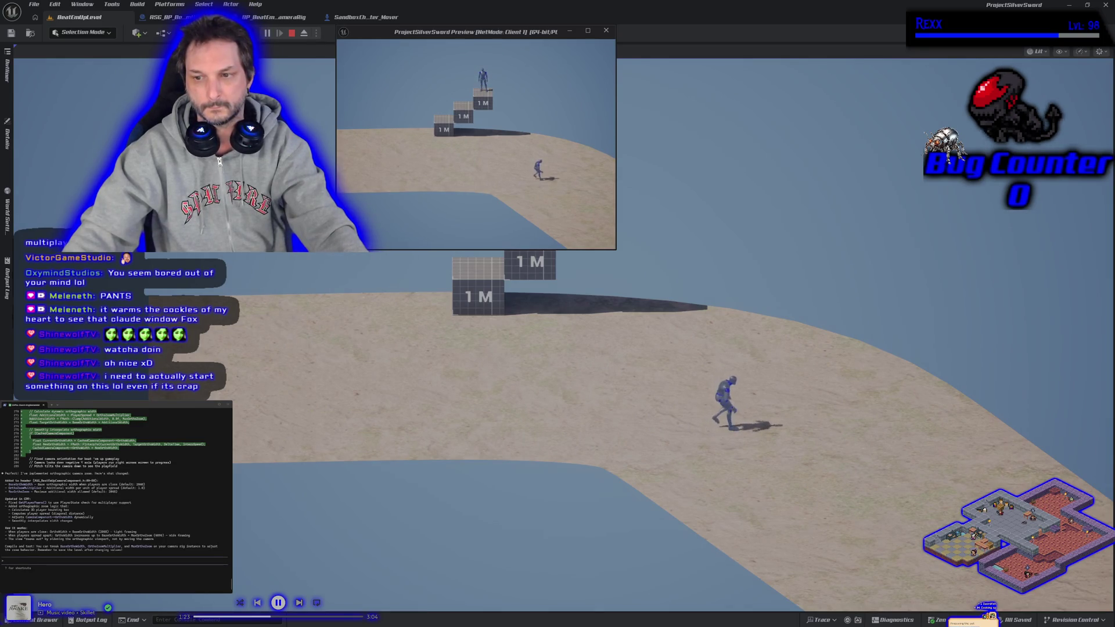
key("a")
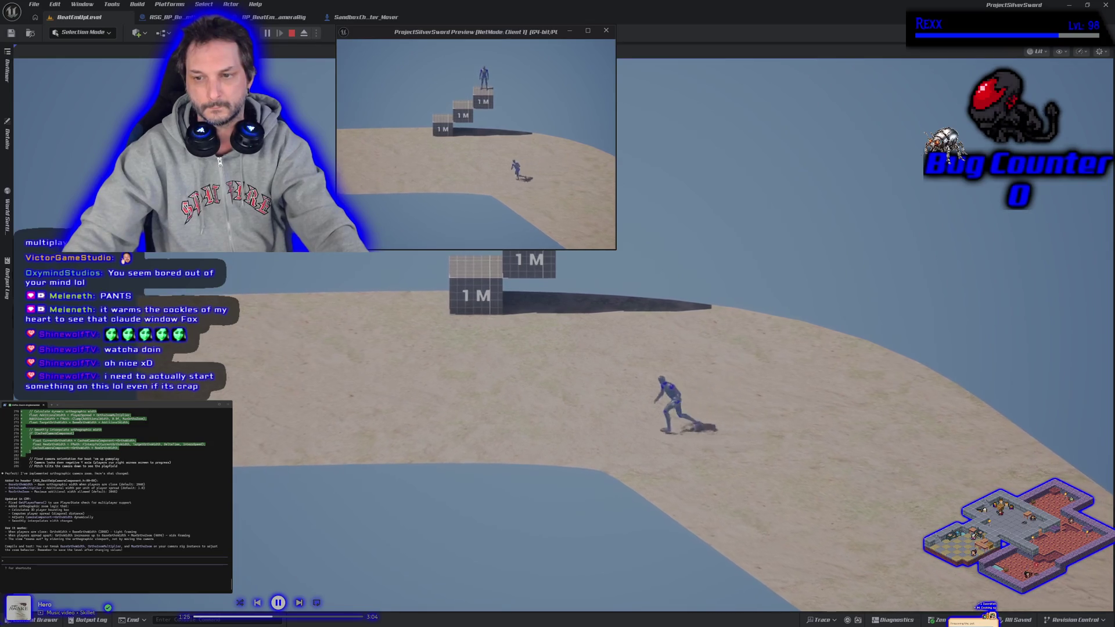
key("s")
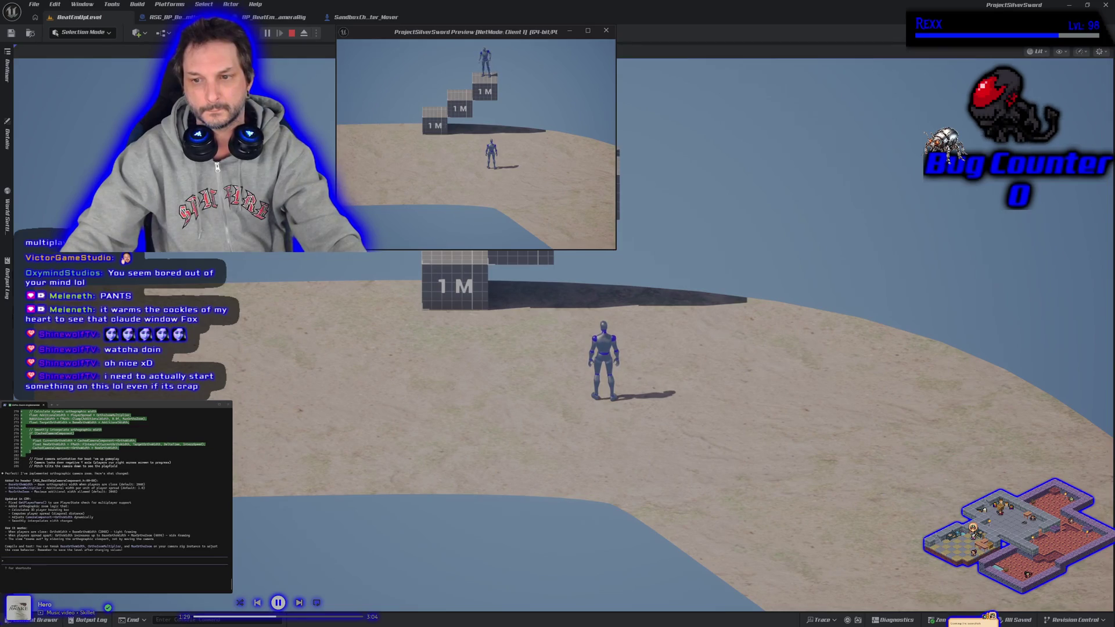
key("a")
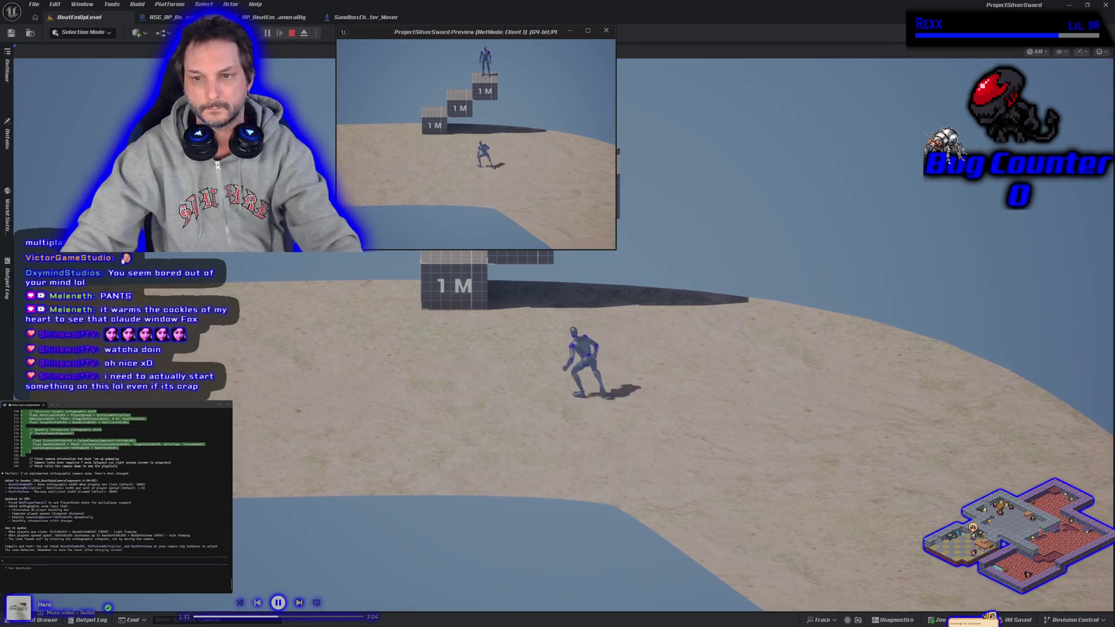
key("Escape")
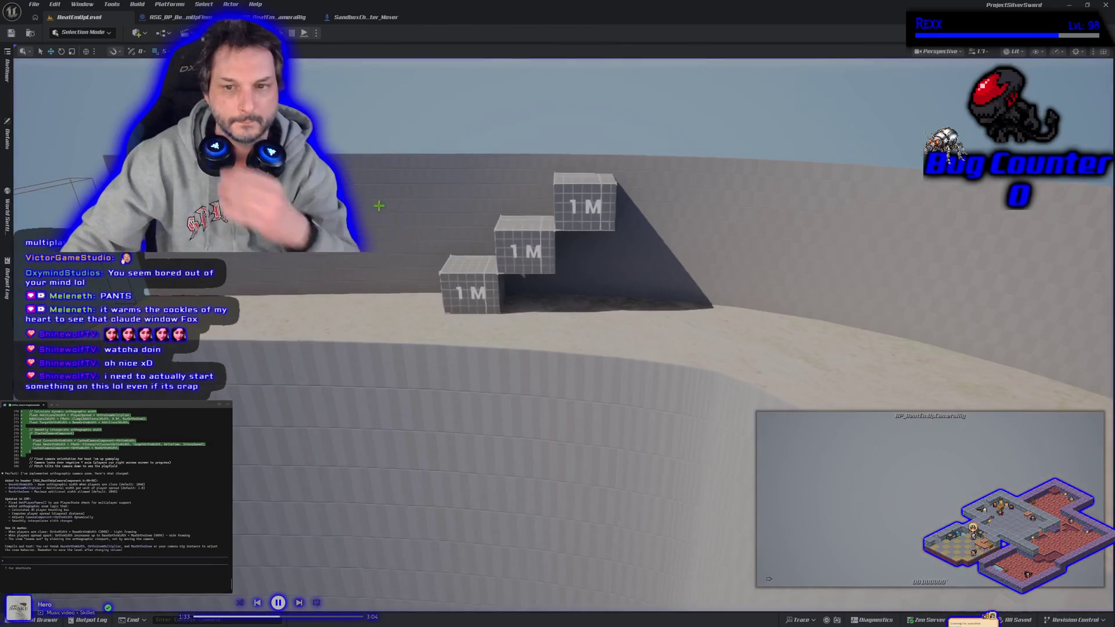
- Look along the road bend and inspect the camera rig's Beat Em Up Camera Component settings
scroll(421, 311, "down", 5)
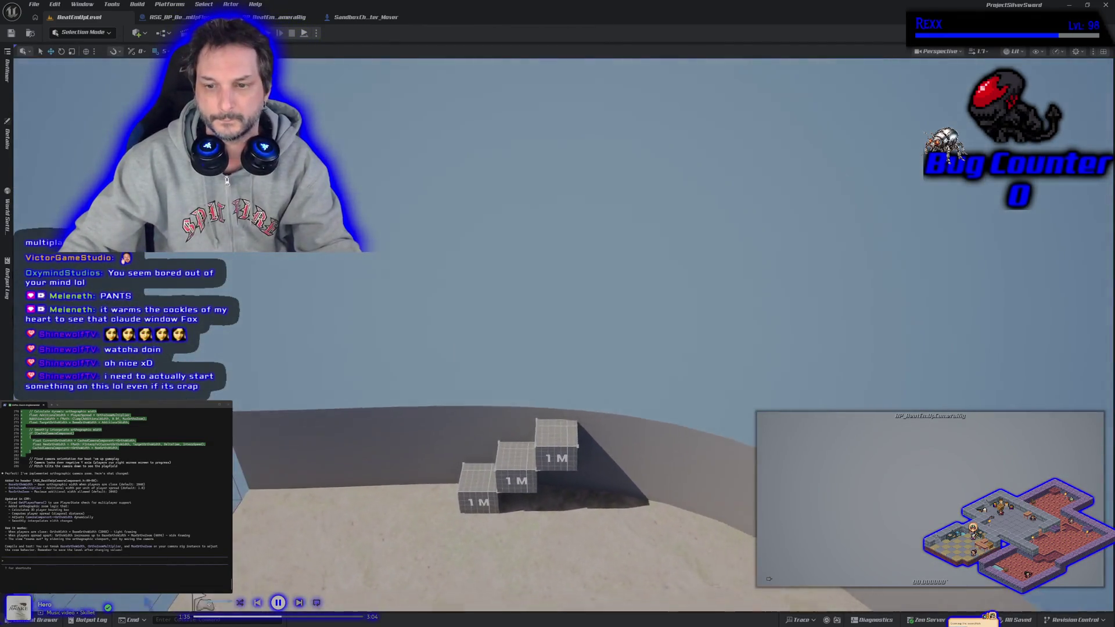
left_click_drag(420, 311, 400, 352)
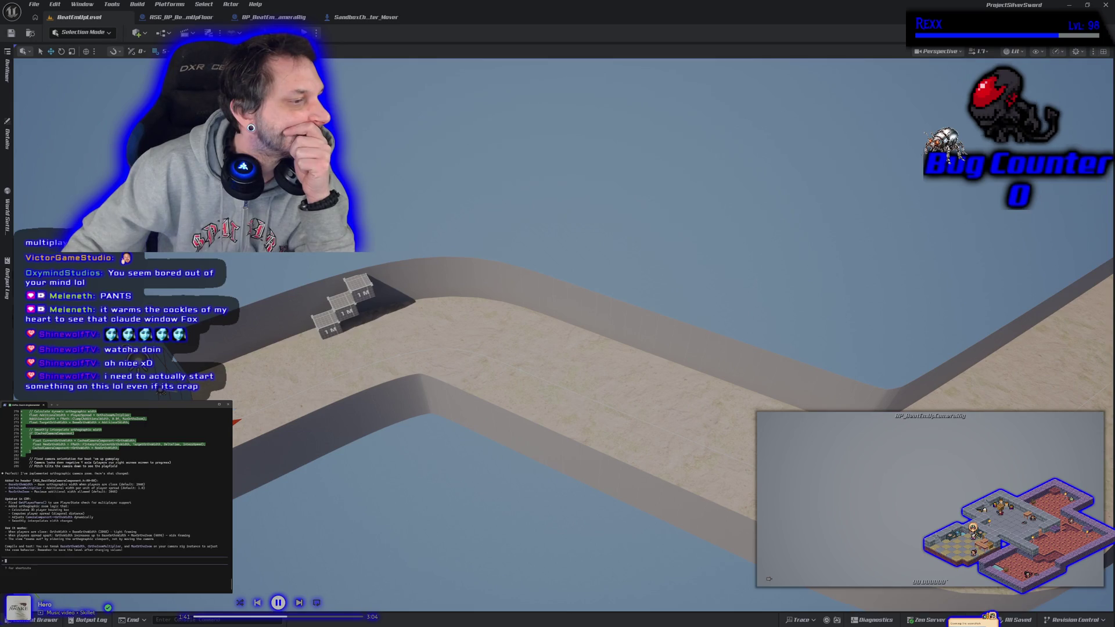
left_click(9, 142)
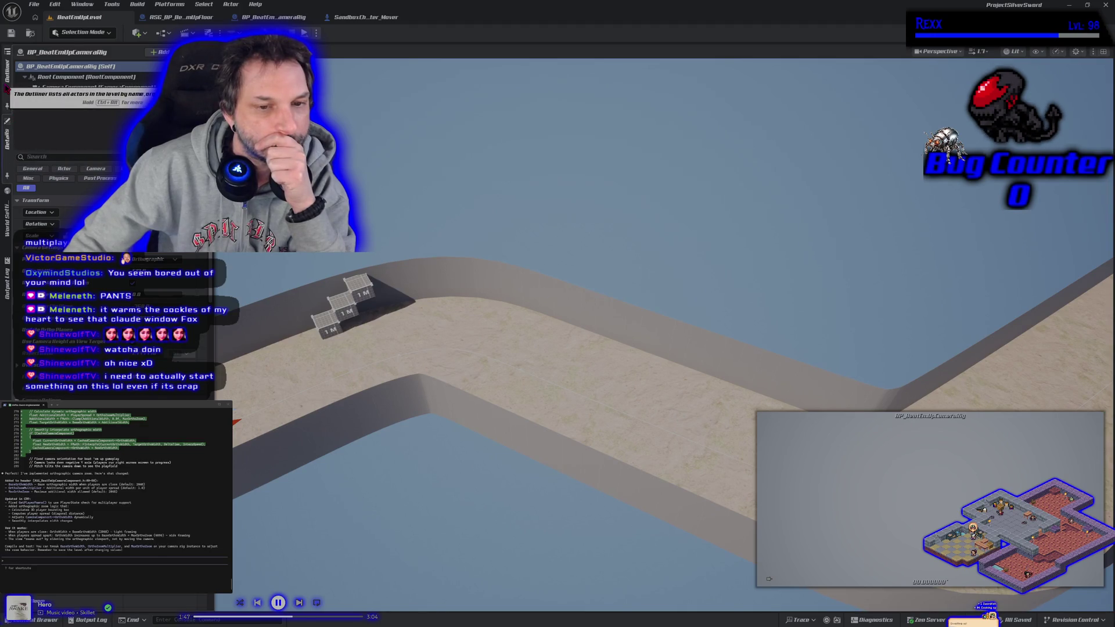
left_click(49, 105)
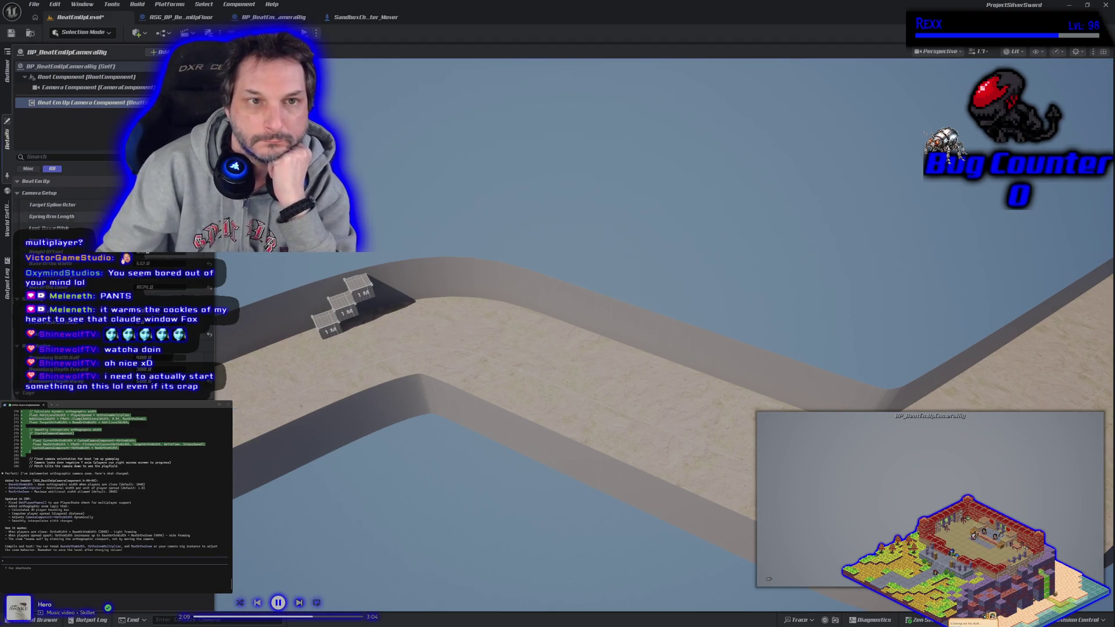
- Save the level and start a two-player play session
left_click(11, 34)
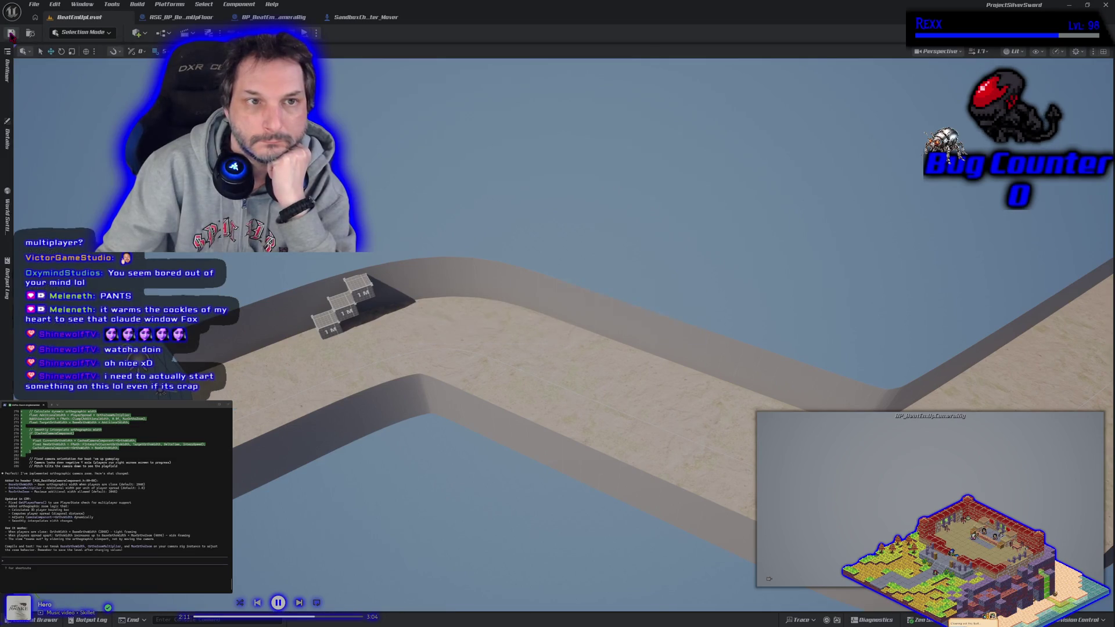
left_click(8, 142)
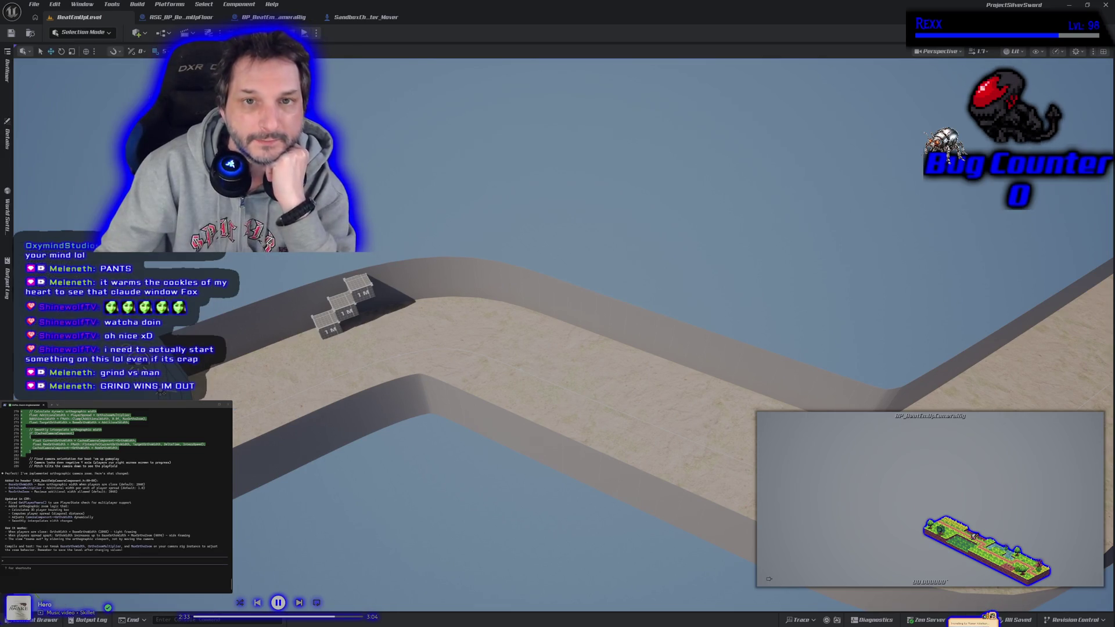
left_click(303, 33)
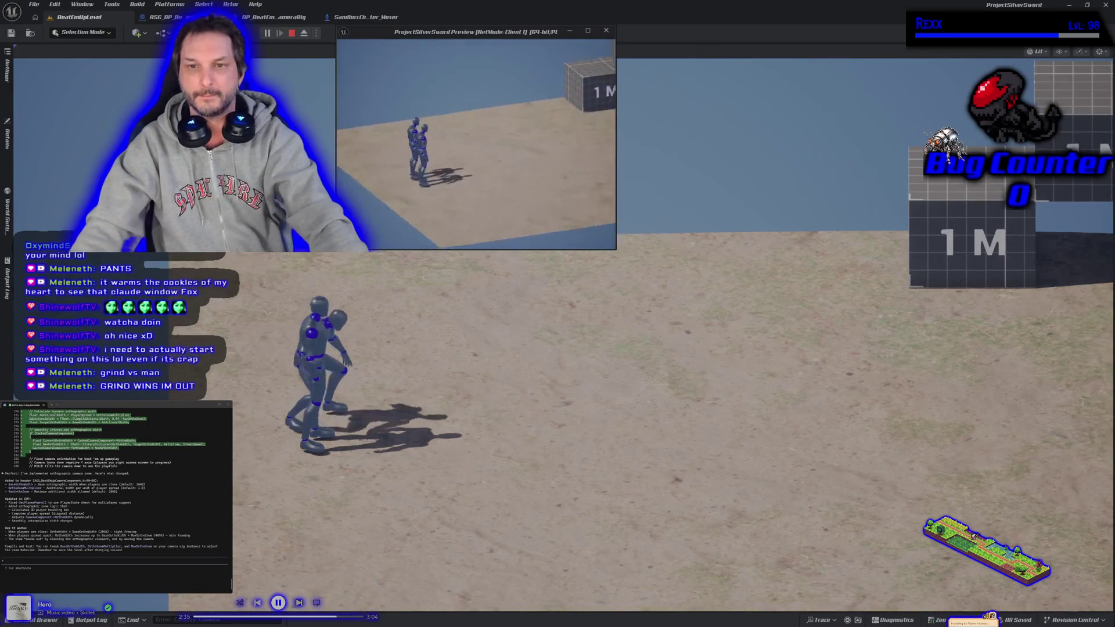
- Run the left character right and jump it onto the top 1M block
key("d")
key("d")
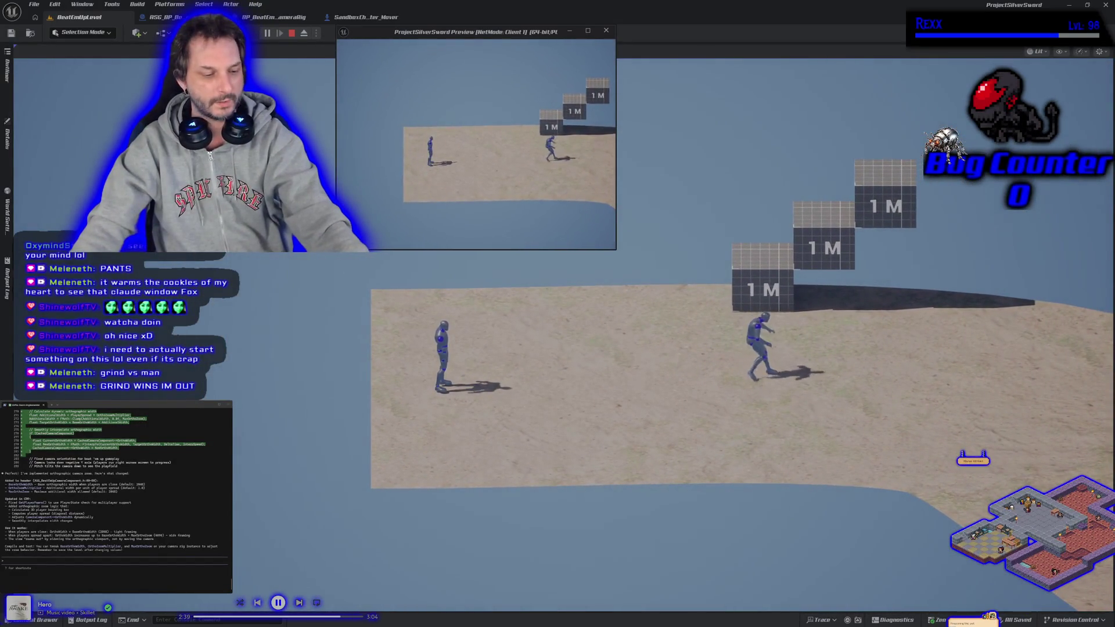
left_click(455, 212)
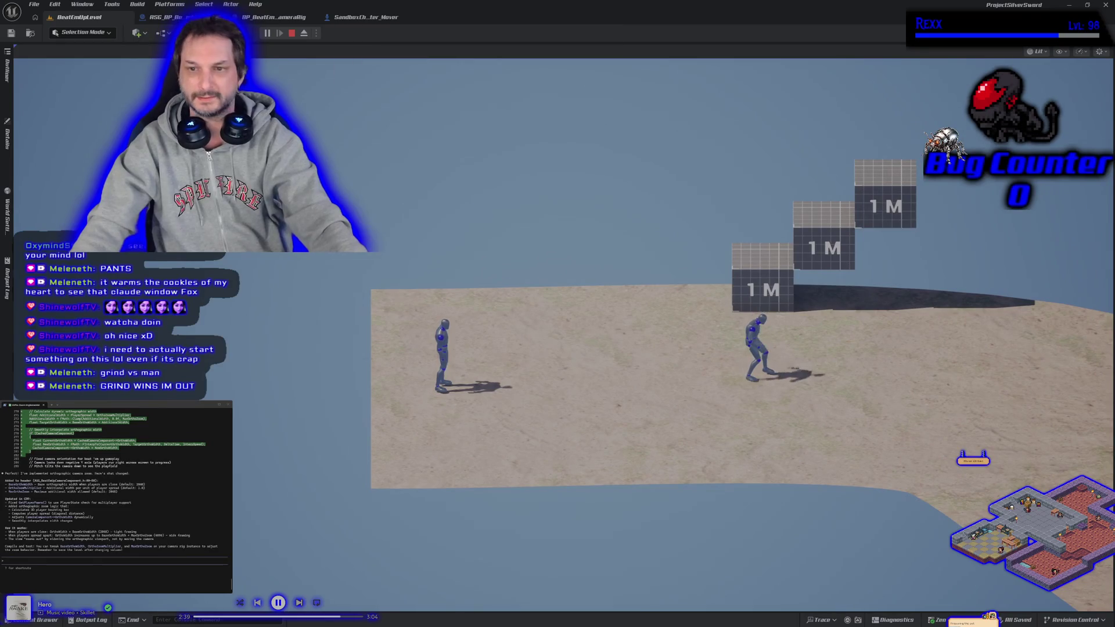
key("d")
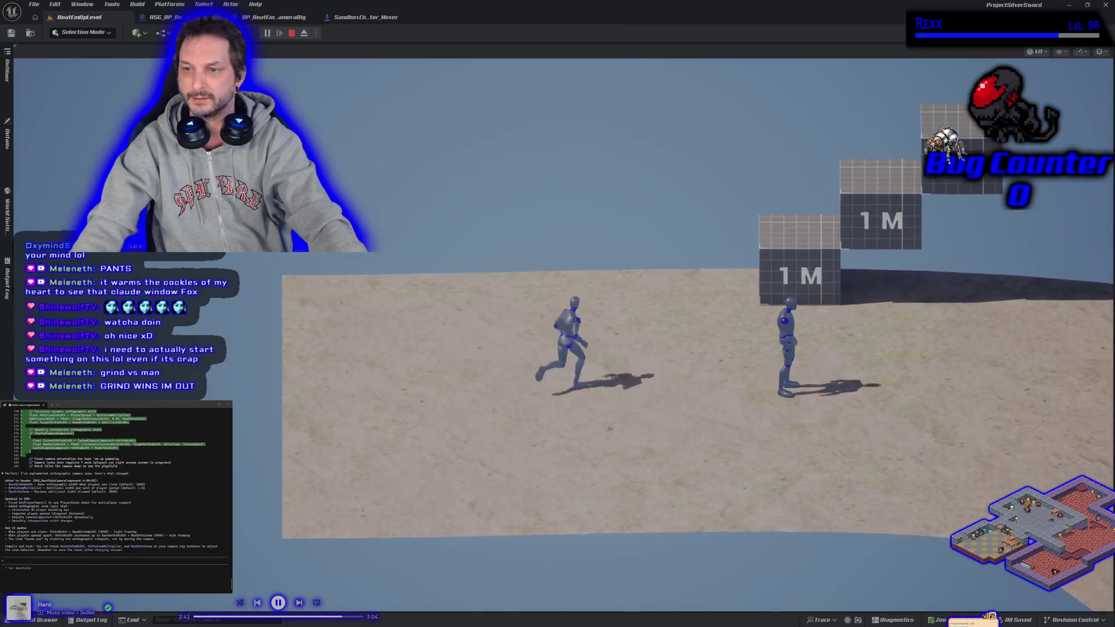
key("d")
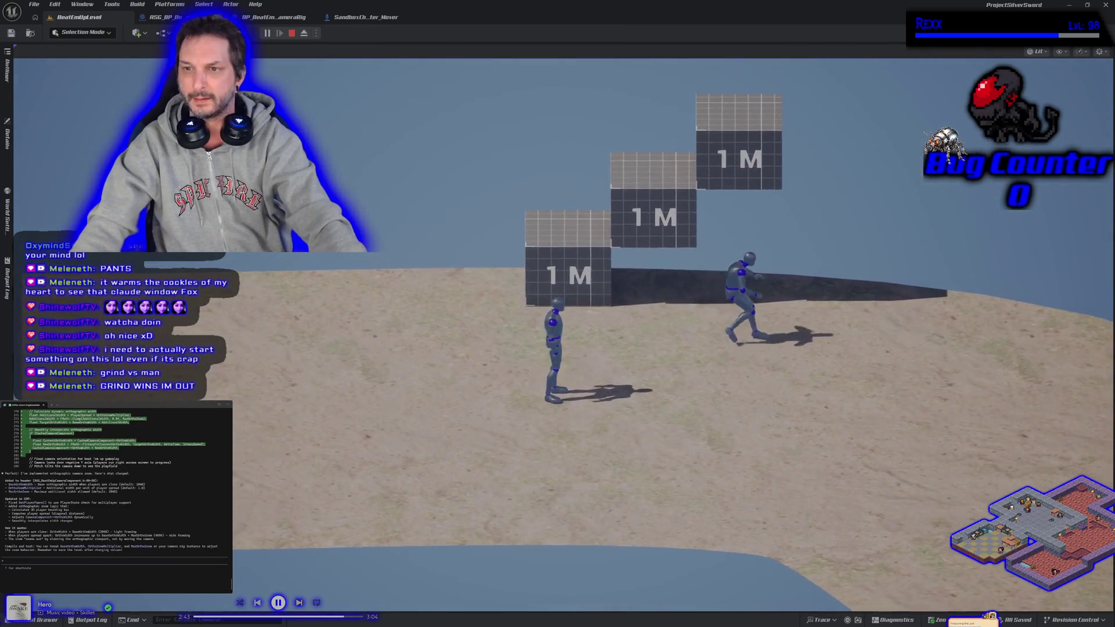
key("space")
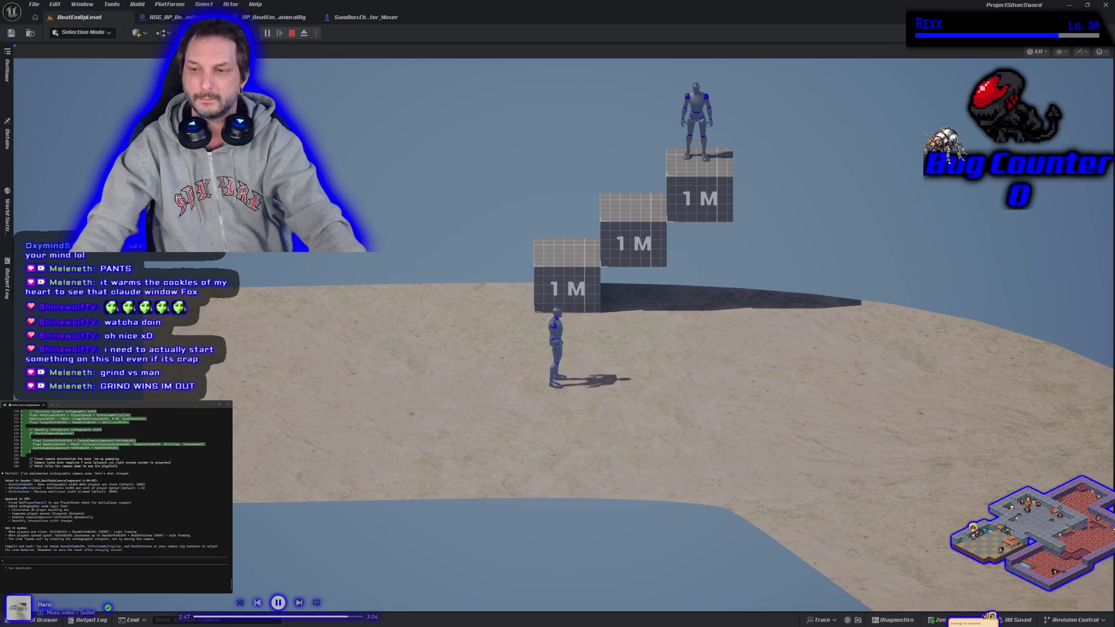
- Switch to the client window and run the ground character to the right
key("alt+Tab")
left_click(445, 303)
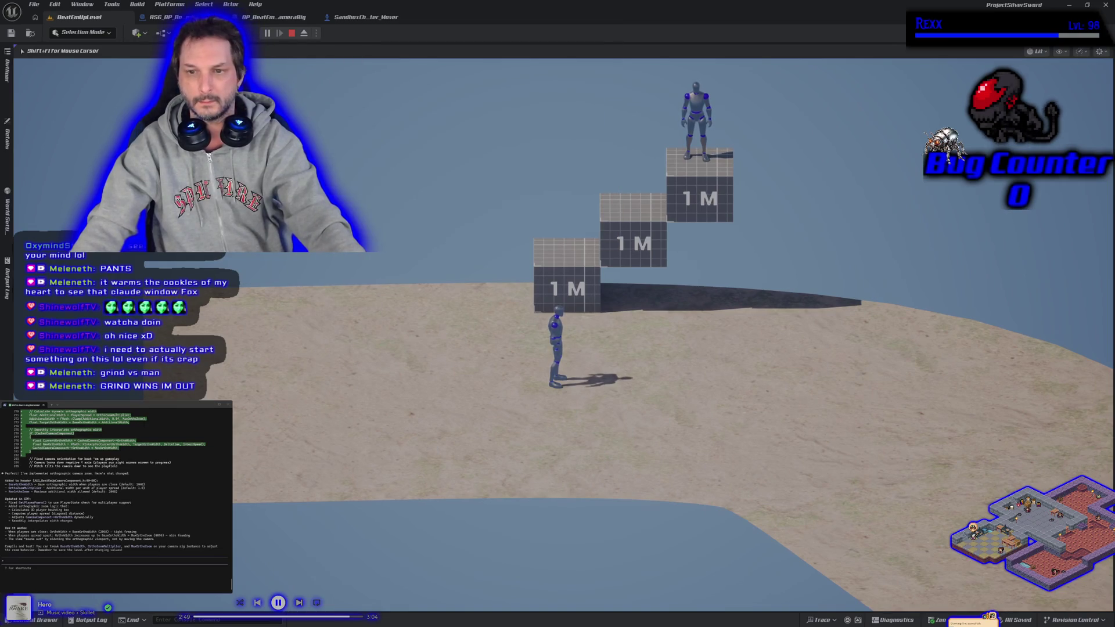
key("alt+Tab")
key("d")
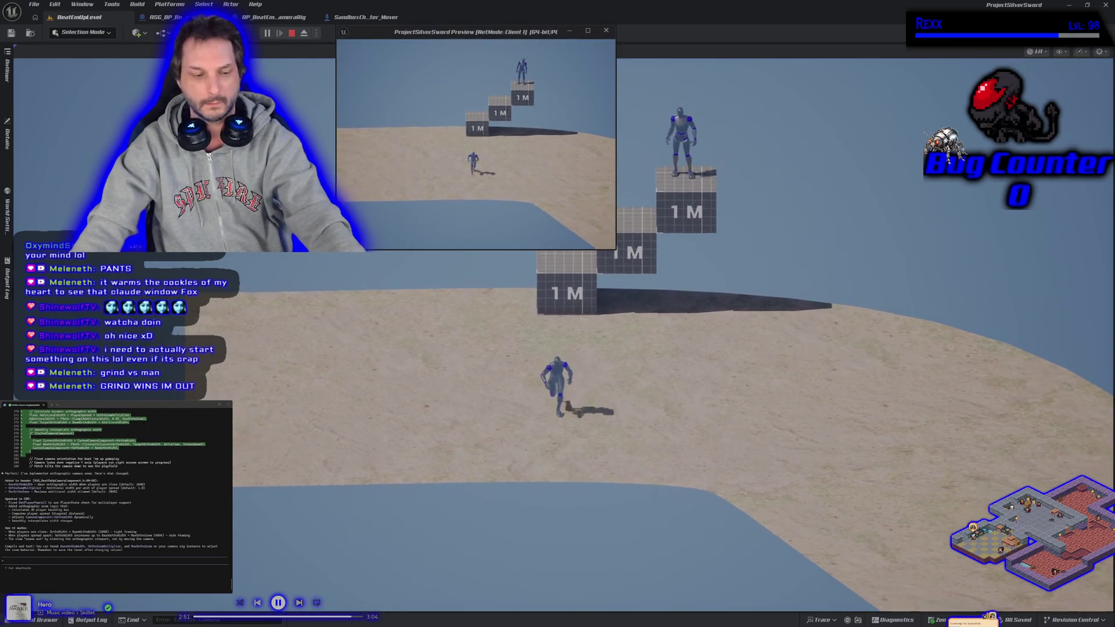
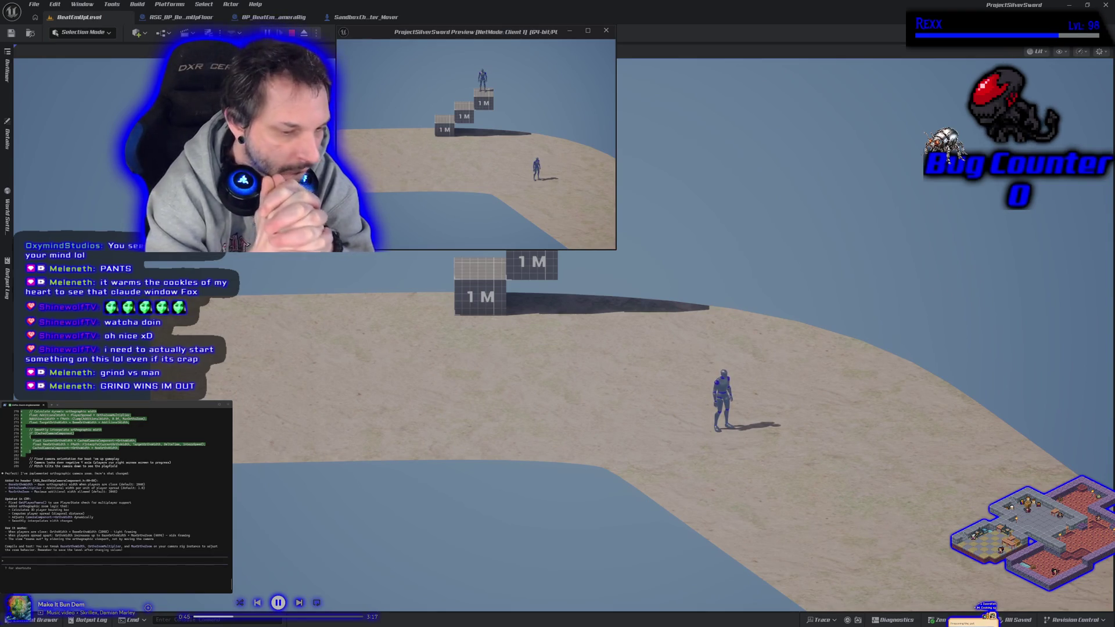
- End Play In Editor and fly the viewport along the path to the steps and camera rig
key("Escape")
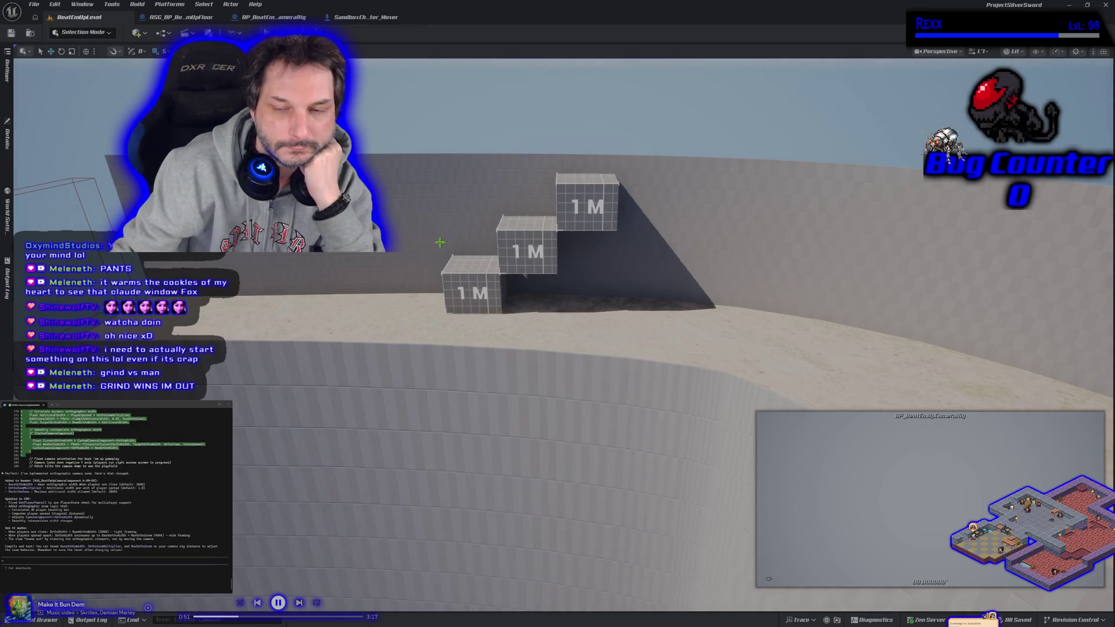
left_click_drag(440, 241, 444, 220)
mouse_move(306, 428)
left_mouse_down()
mouse_move(299, 406)
mouse_move(305, 428)
left_mouse_up()
left_click_drag(442, 372, 438, 369)
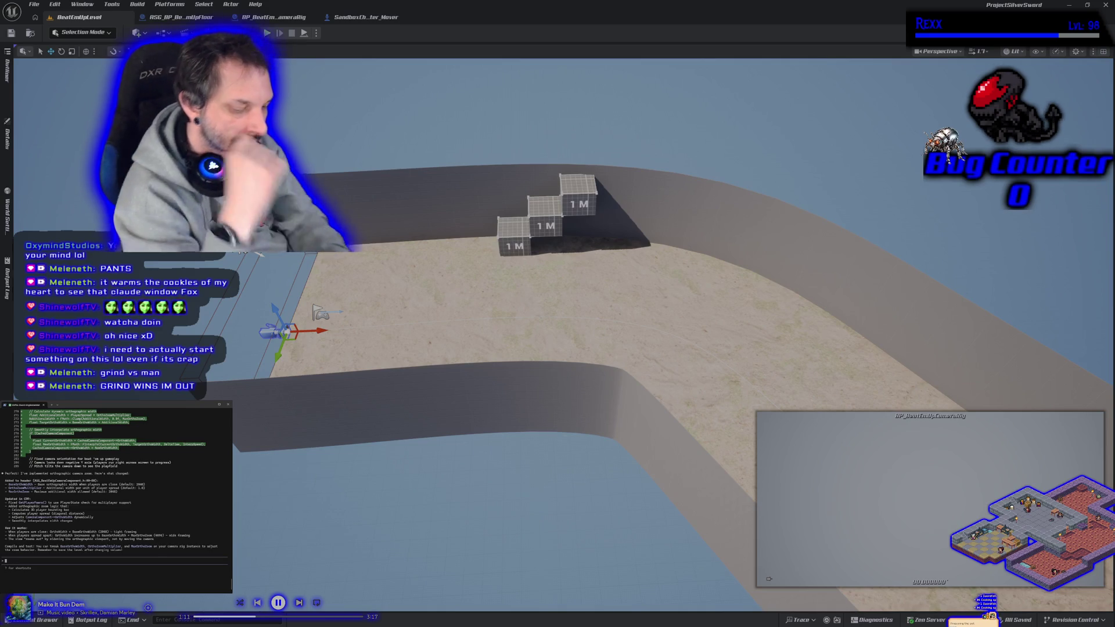
- Report to Claude that the camera breaks at higher elevation and zoom-out reveals past the bottom boundaries
type("this")
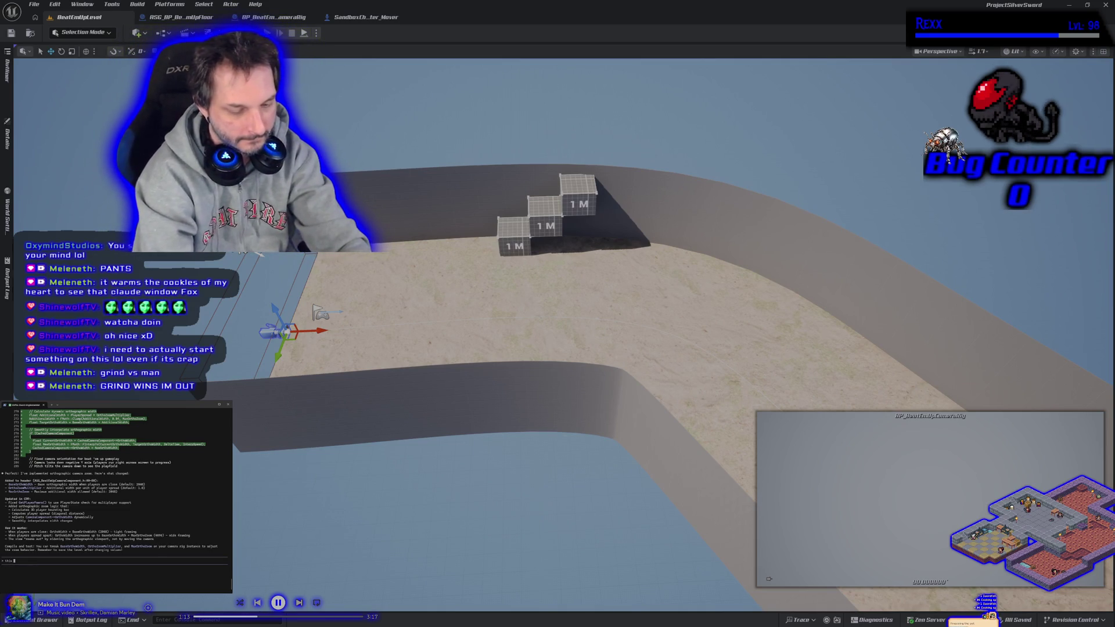
type("doesnt act")
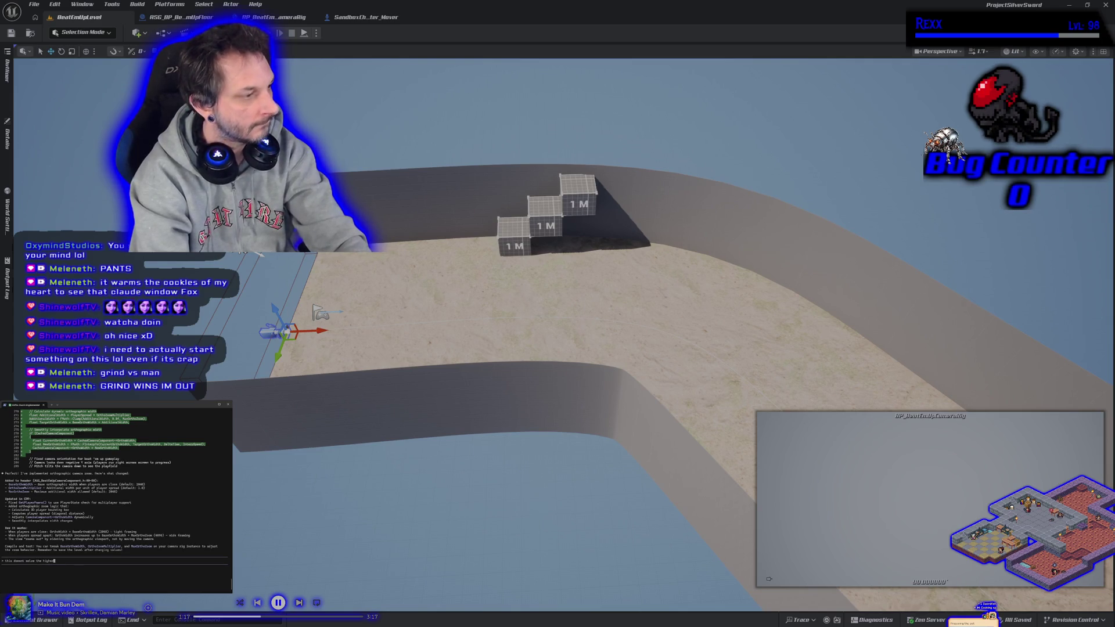
type("n pro")
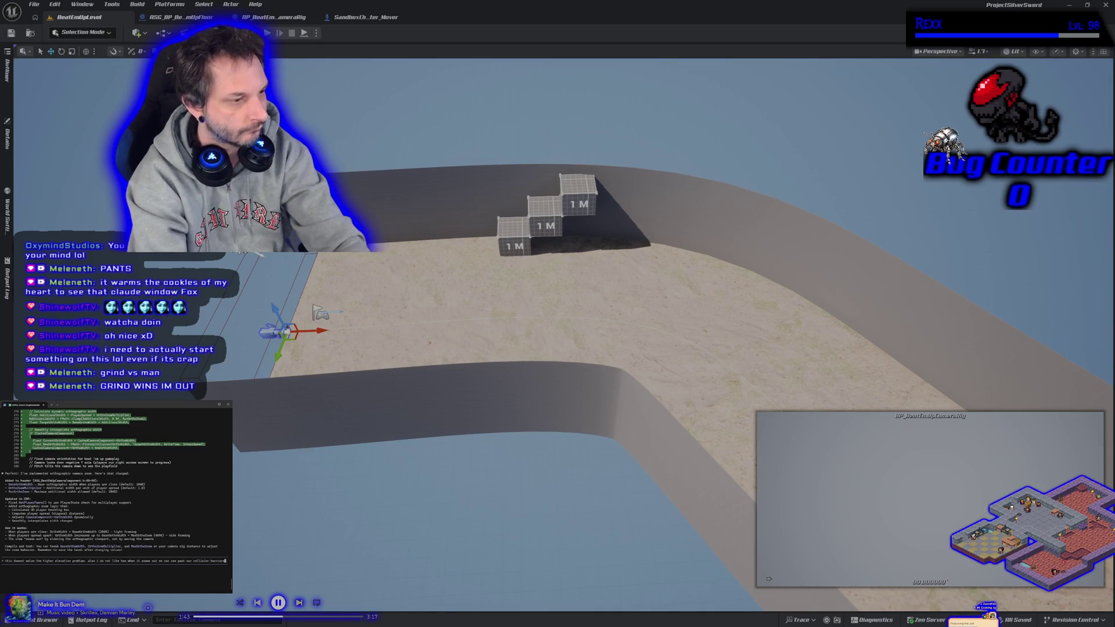
type("for the se")
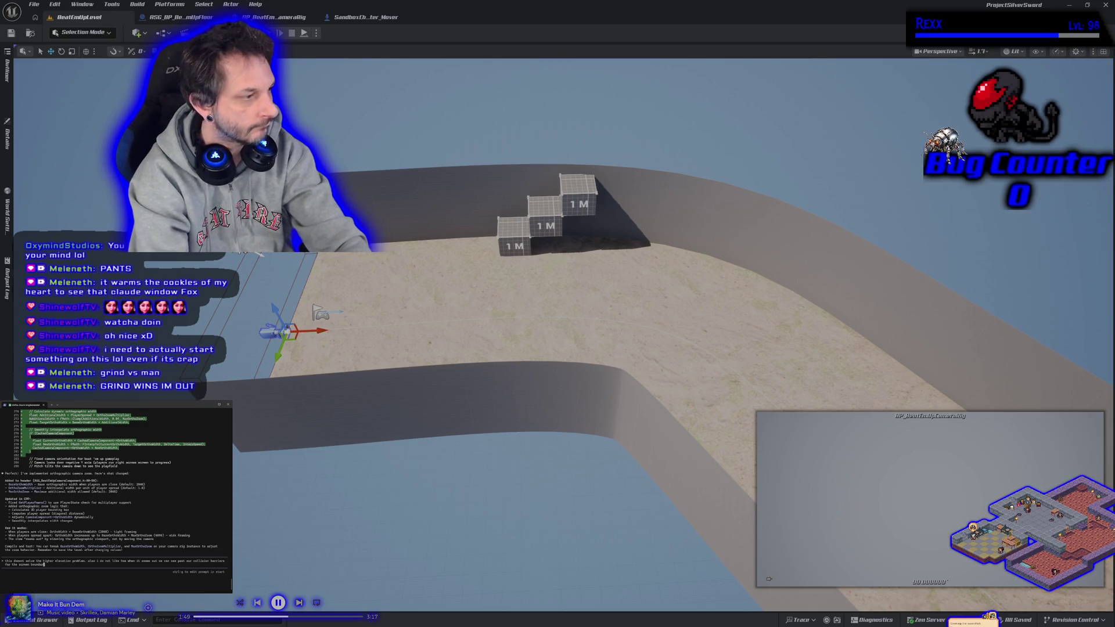
key("Return")
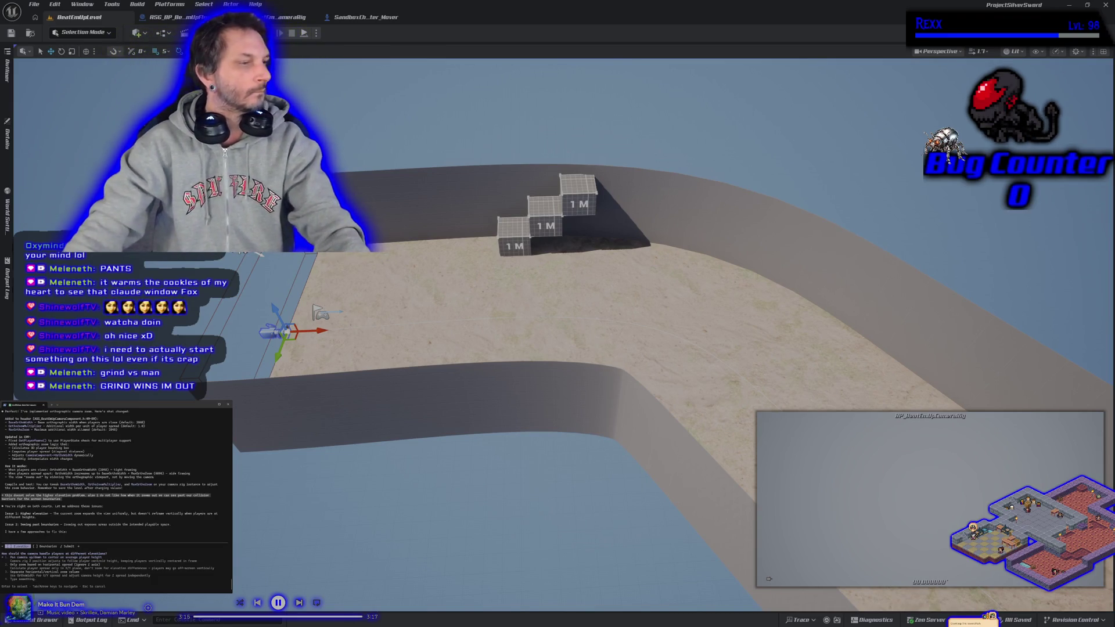
key("alt+Tab")
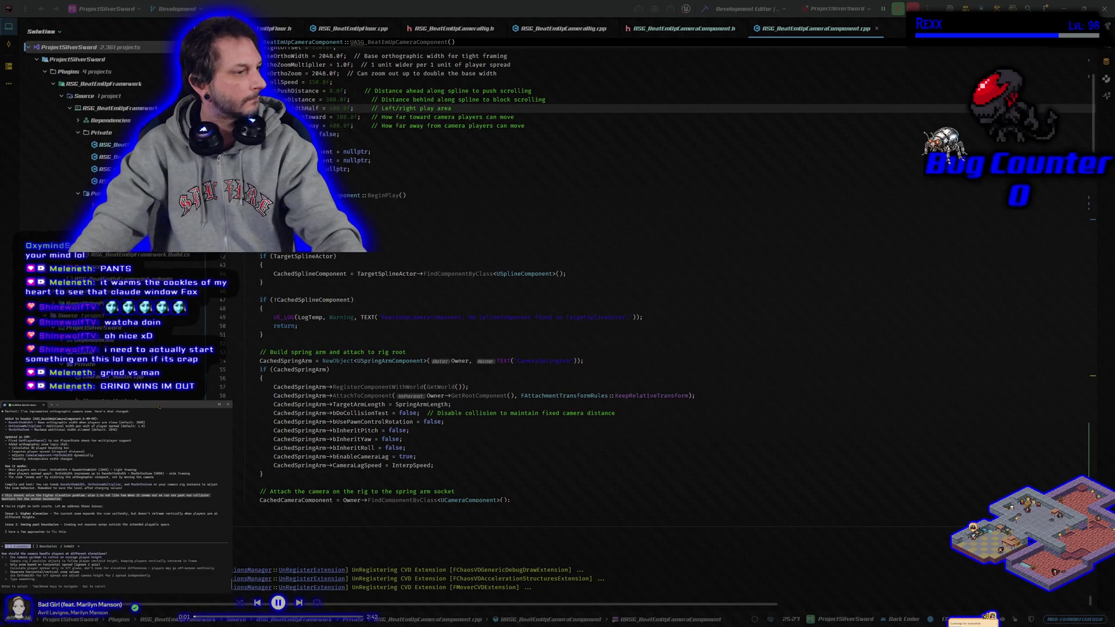
- Pick answers to Claude's Elevation and Boundaries questions in Rider's Claude panel and submit them
key("Return")
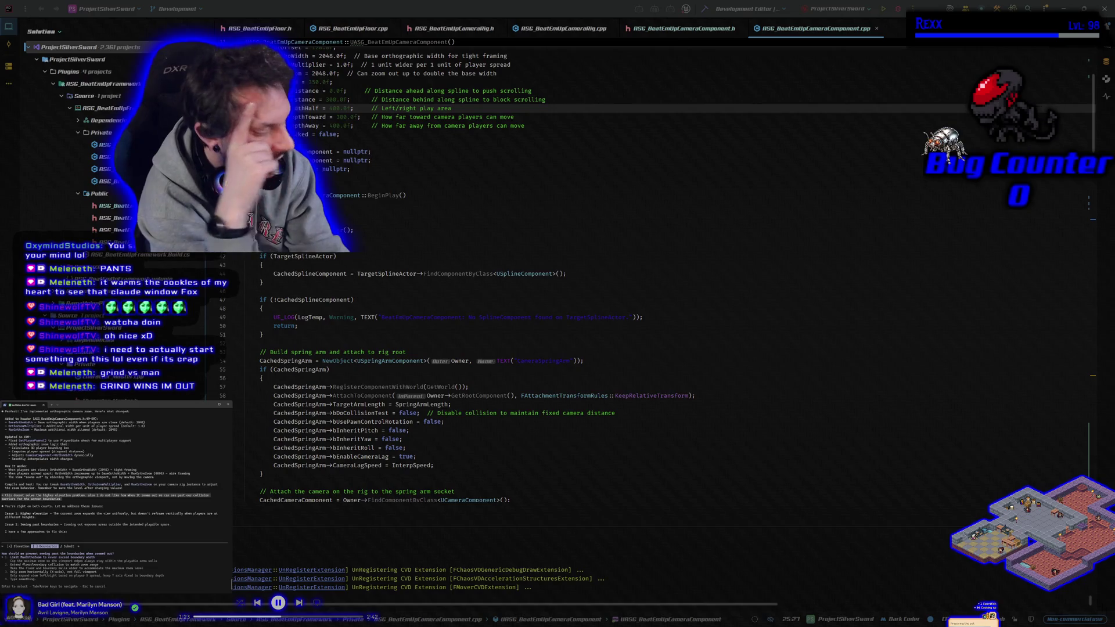
key("Return")
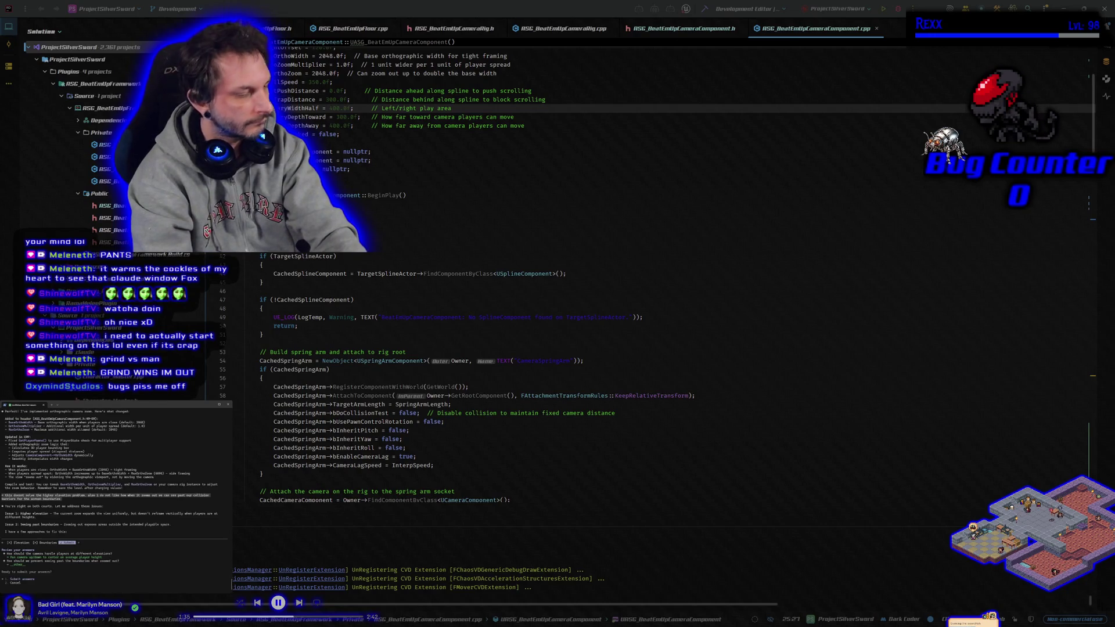
key("Return")
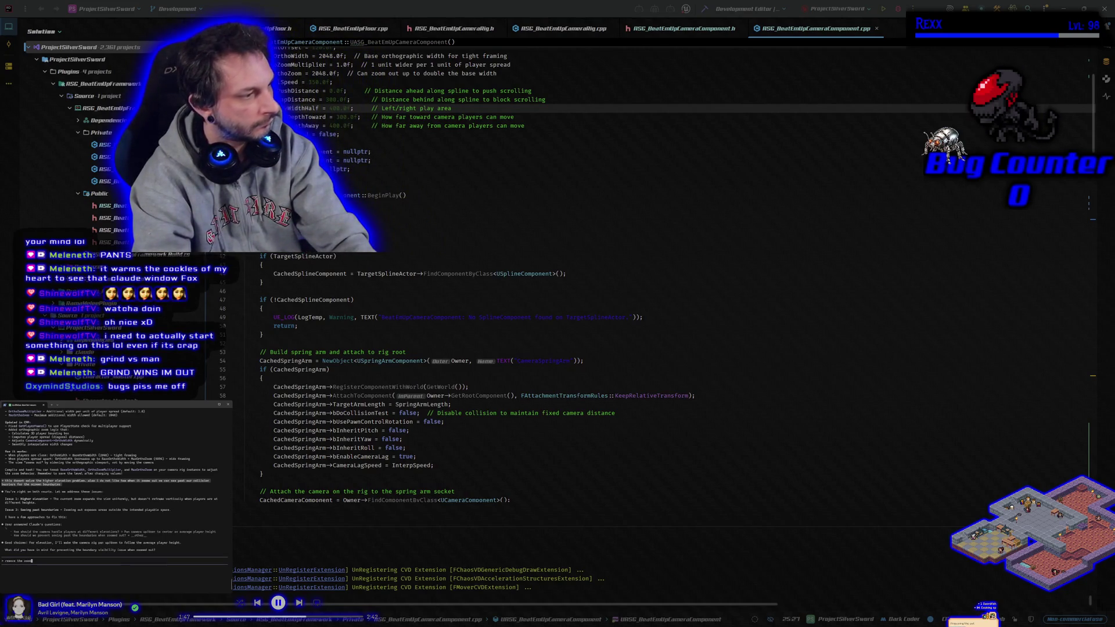
- Ask Claude to remove the zoom altogether and just use panning up and down
type(" altoge")
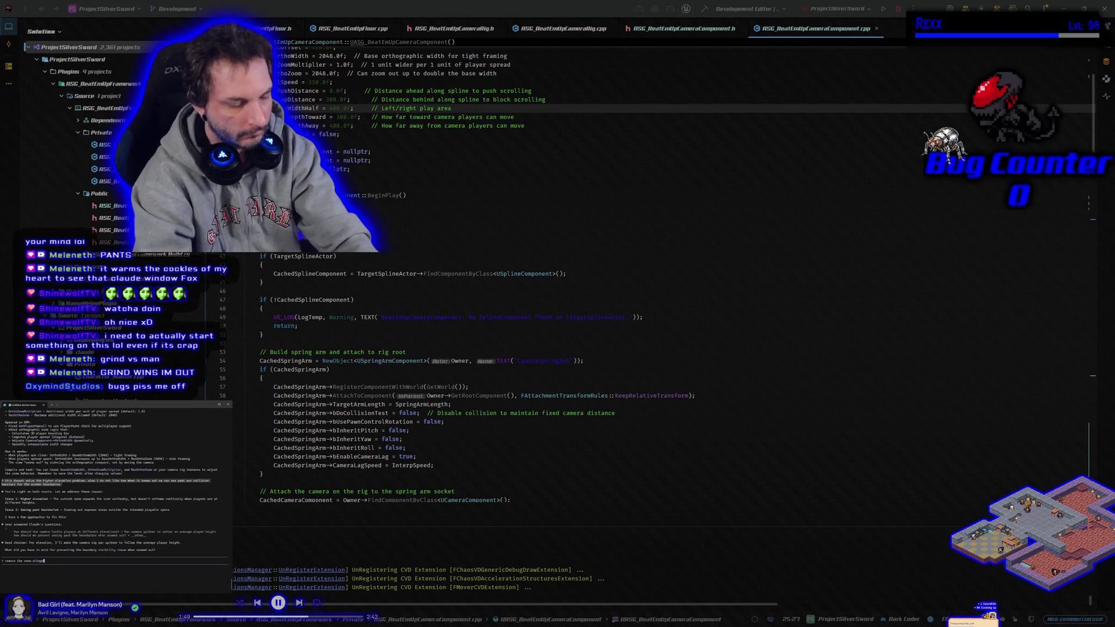
type("ther and just ")
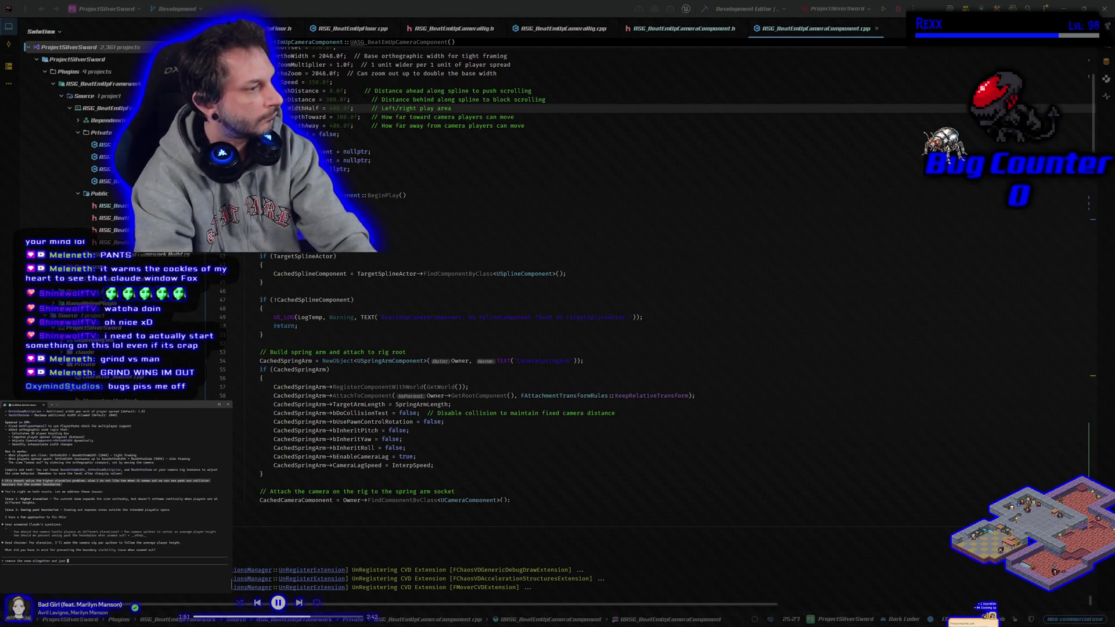
type("use the ")
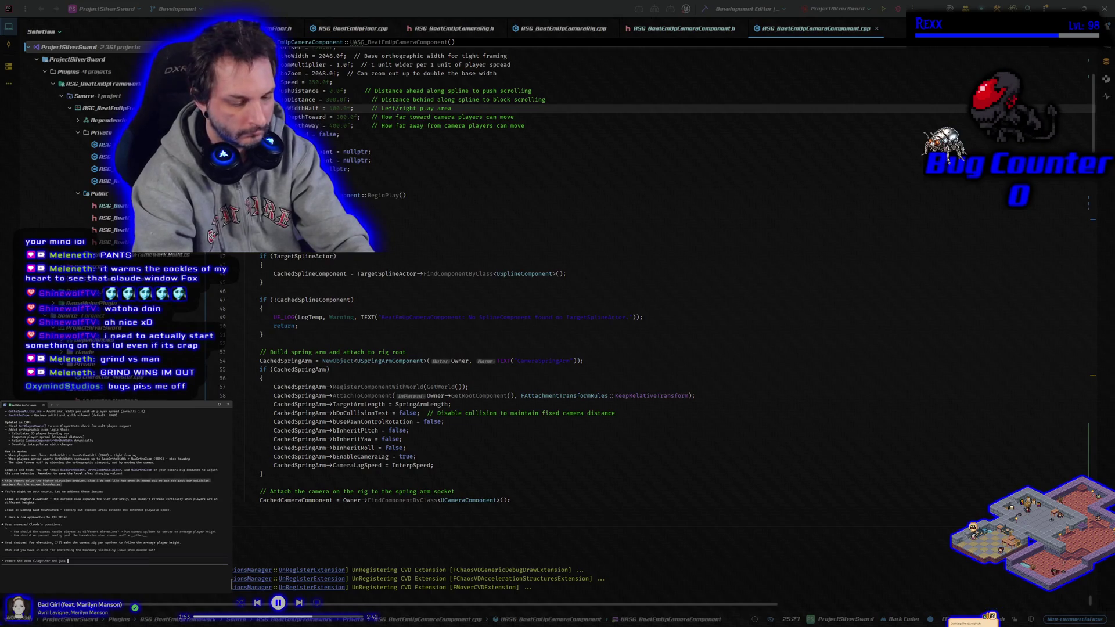
type("pan up down")
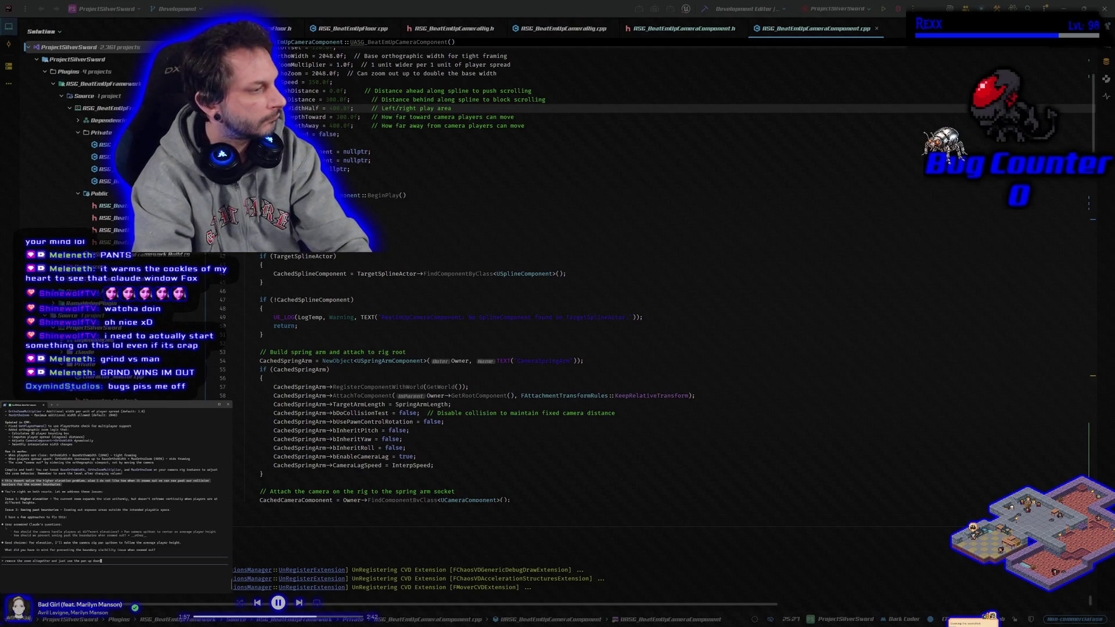
key("Return")
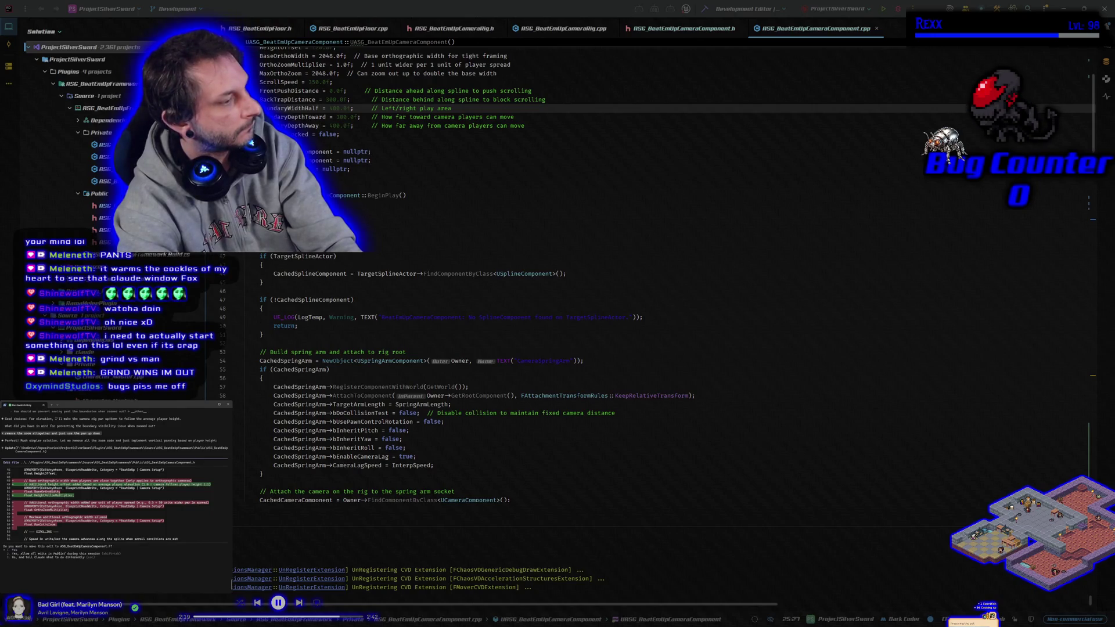
- Reject Claude's proposed camera edit and tell it the changes will be discarded in git
key("Escape")
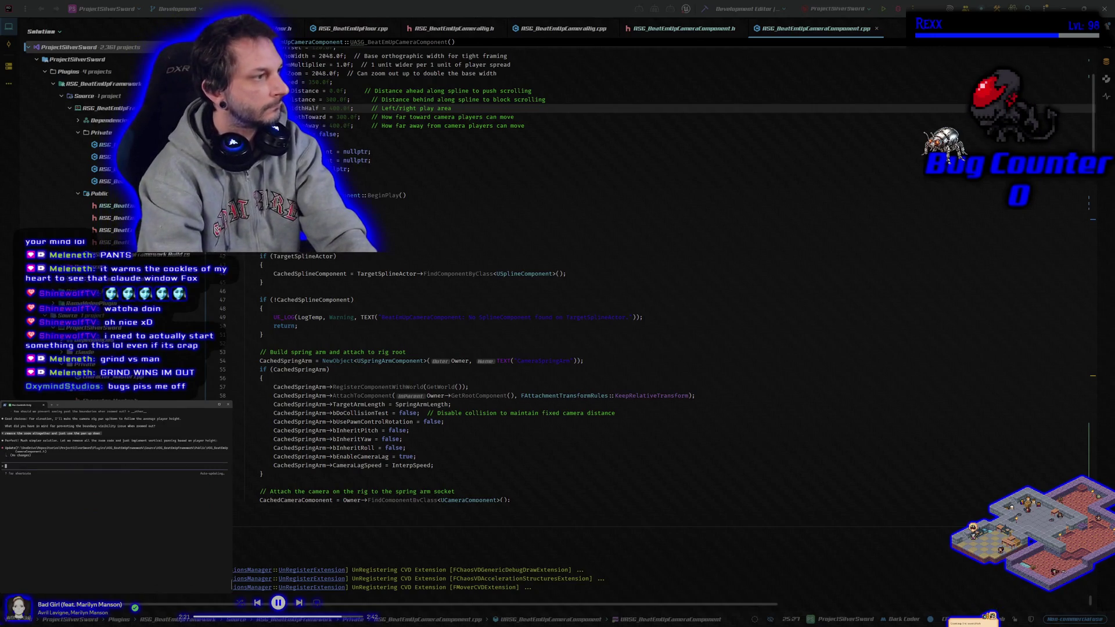
type("im going to discard changes in git and then ill let you know when to do the pan up d")
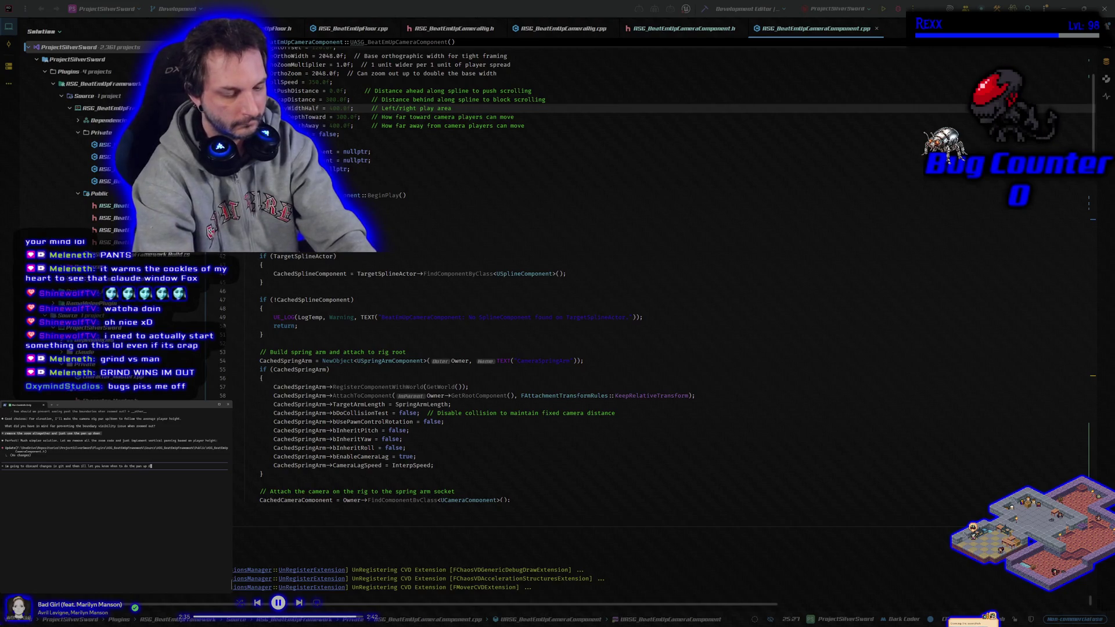
key("Return")
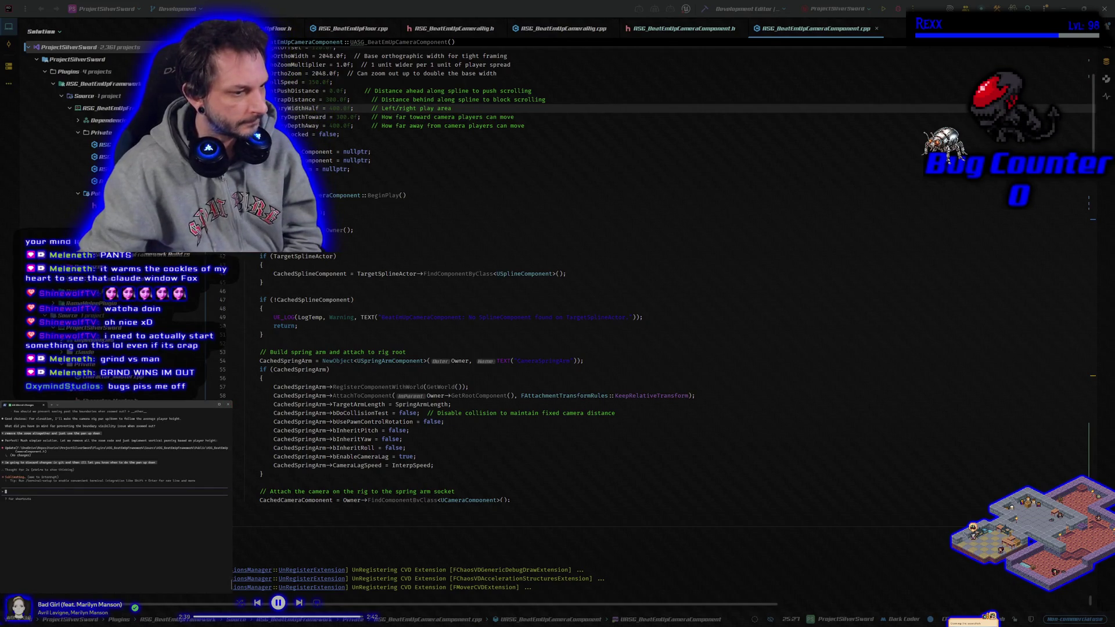
key("alt+Tab")
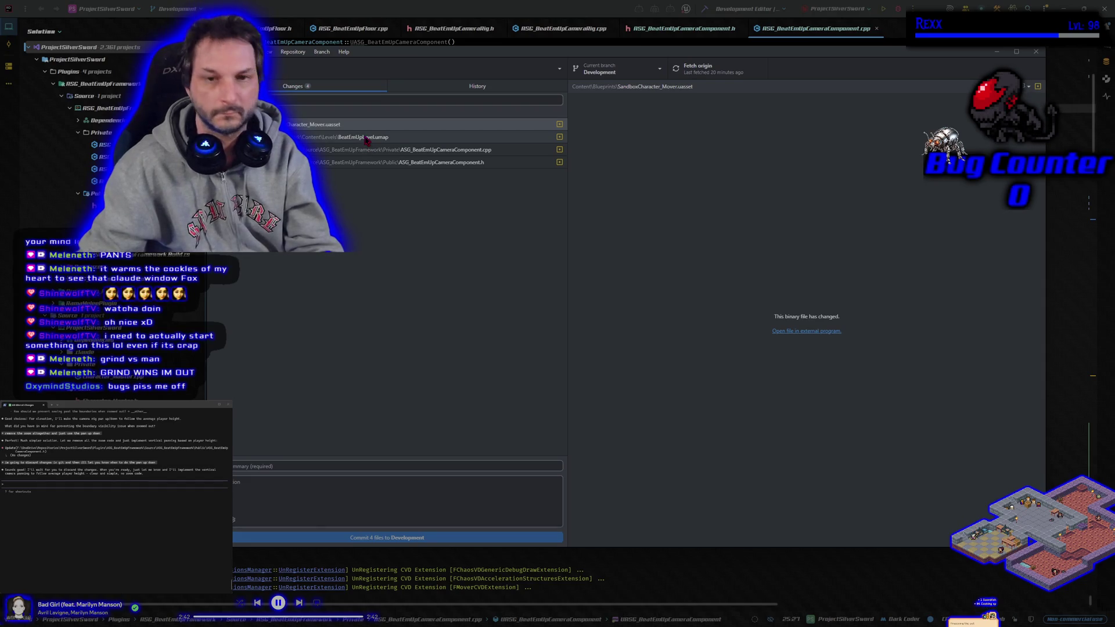
- Discard the .umap, .cpp and .h changes, then draft a commit summary for SandboxCharacter_Mover.uasset
left_click(367, 141)
left_click(366, 166, "shift")
right_click(366, 166)
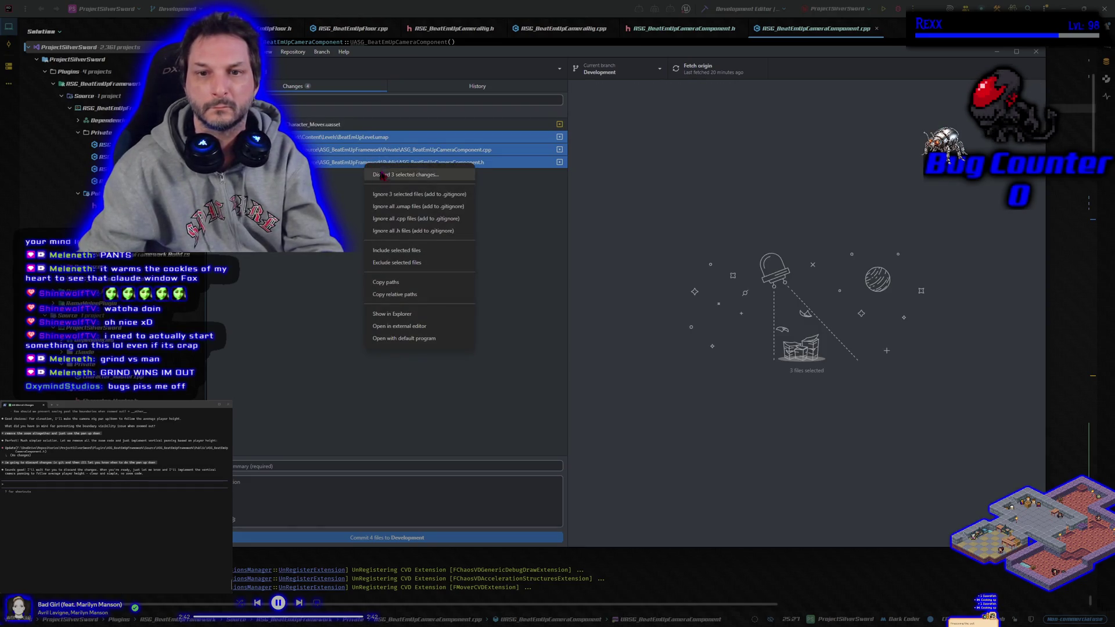
left_click(404, 175)
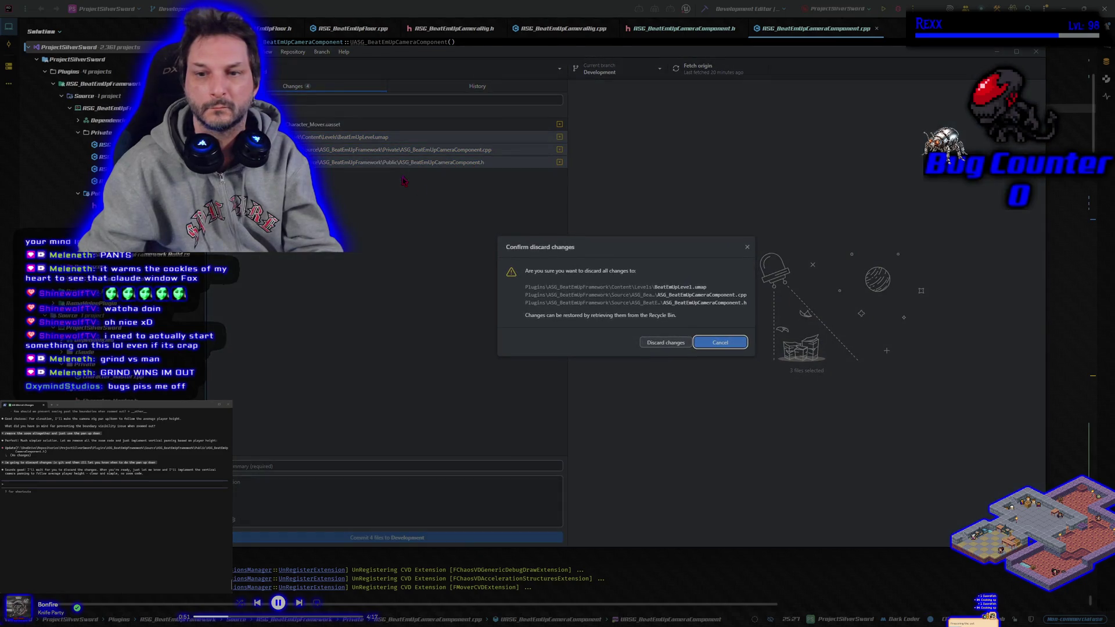
left_click(674, 345)
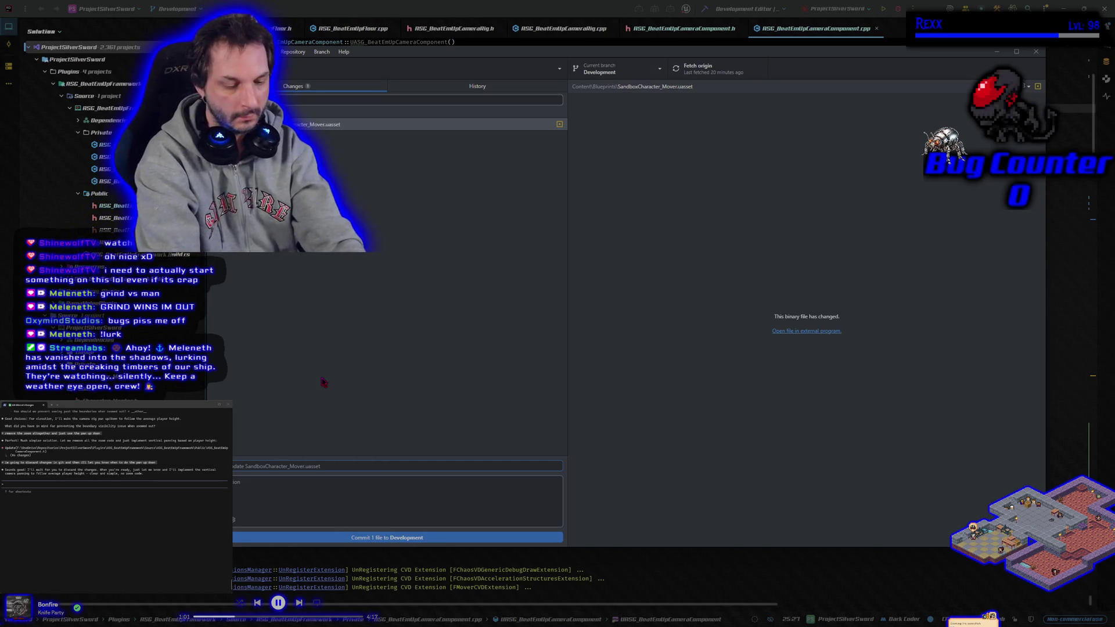
type("Comment")
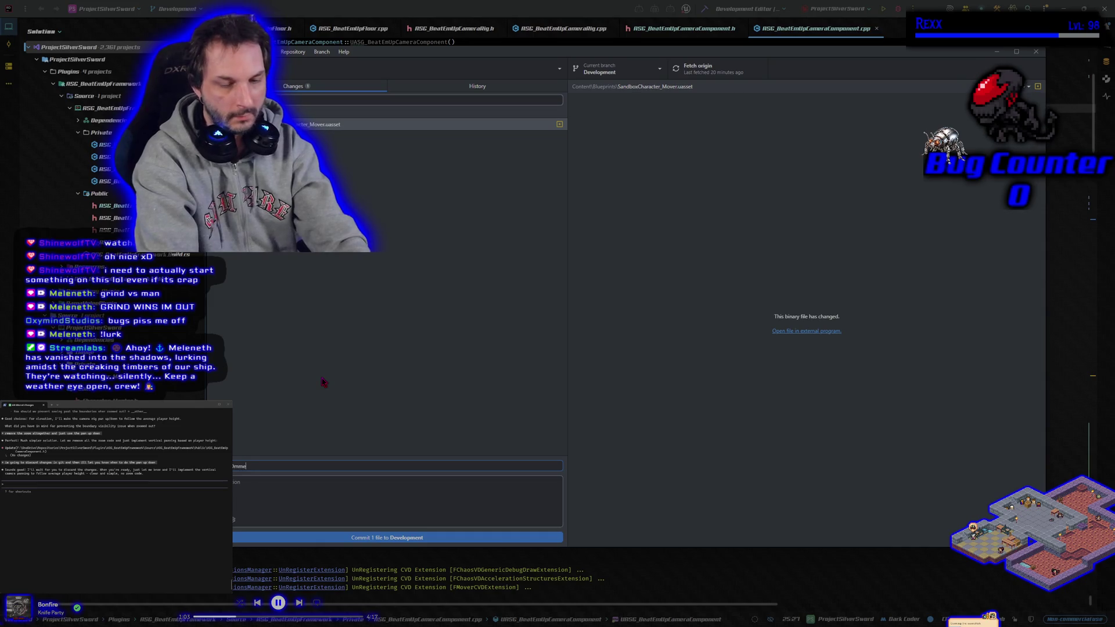
type("t")
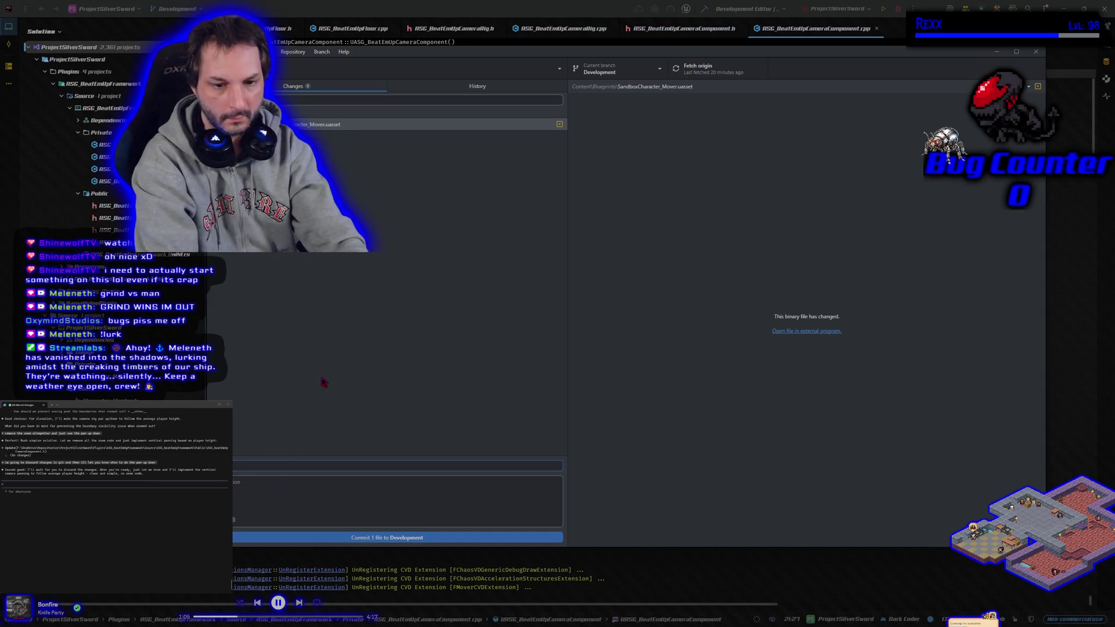
type(" updated in mover")
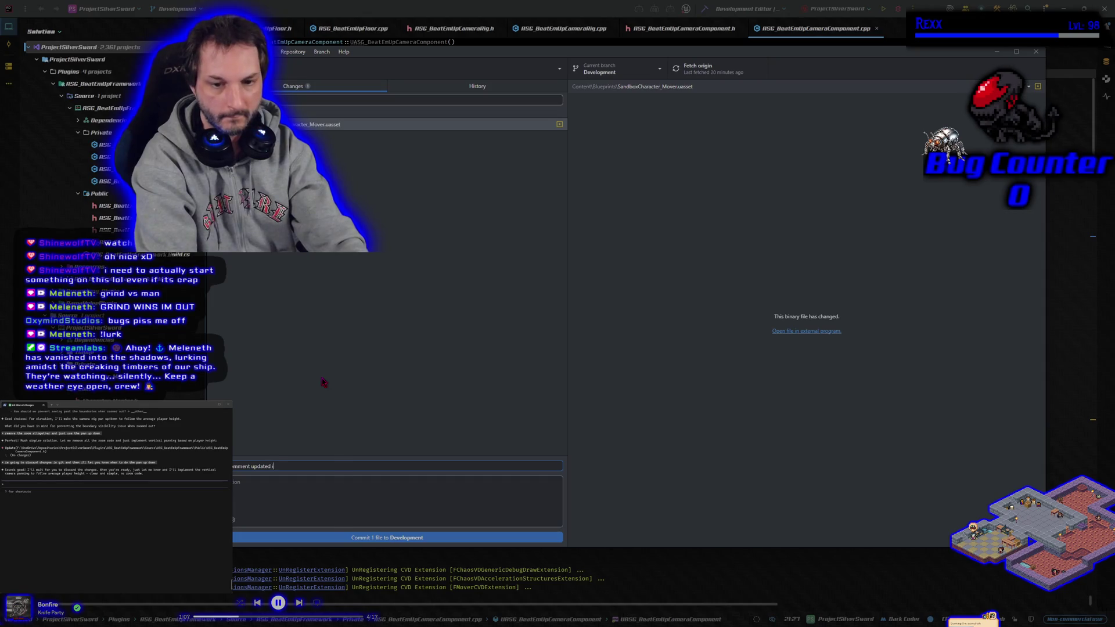